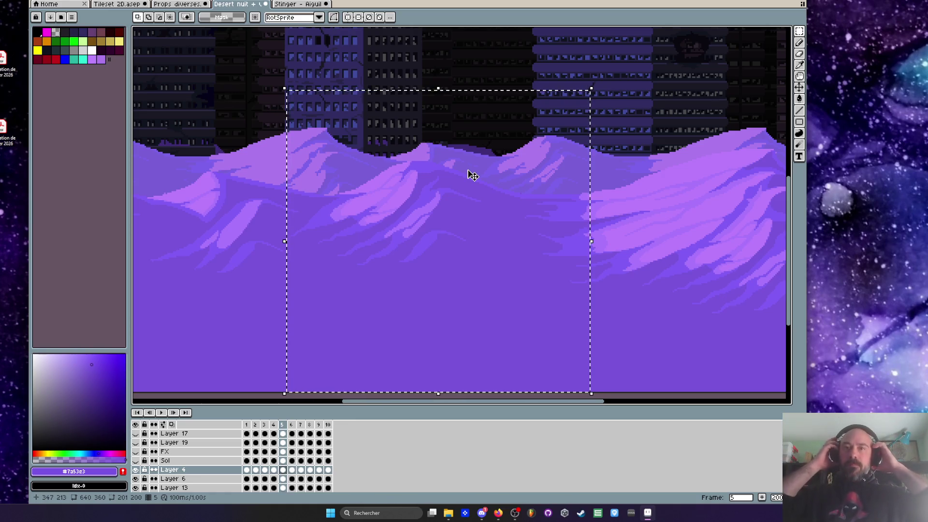
# - Bring the Stinger sprite with its Idle and Burrowed atk animations to the front
pyautogui.hotkey('alt', 'Tab')
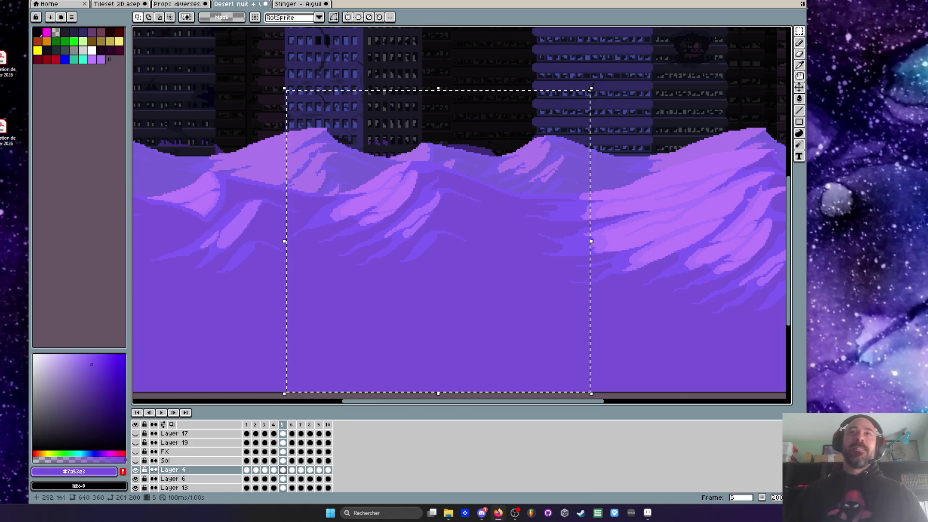
pyautogui.scroll(-4, 413, 176)
pyautogui.scroll(2, 387, 121)
pyautogui.hotkey('ctrl', 'Tab')
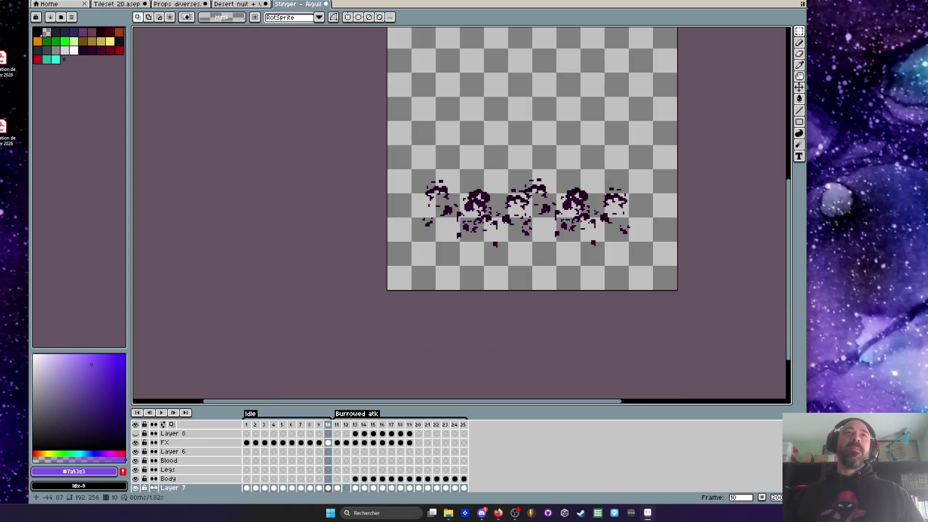
# - Look over Props diverses and Stinger, then select the pipe tiles on the Tileset 2D sheet
pyautogui.hotkey('ctrl', 'shift', 'Tab')
pyautogui.hotkey('ctrl', 'shift', 'Tab')
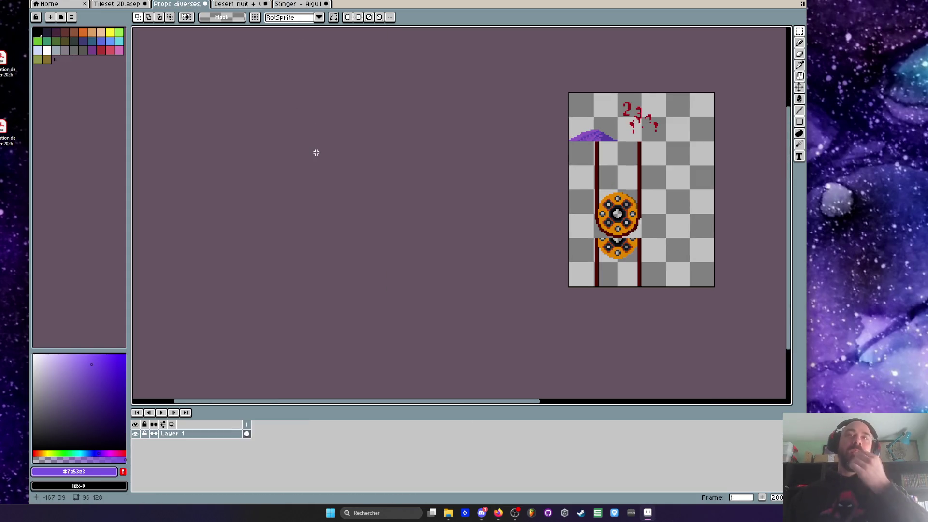
pyautogui.hotkey('ctrl', 'Tab')
pyautogui.hotkey('ctrl', 'Tab')
pyautogui.click(143, 5)
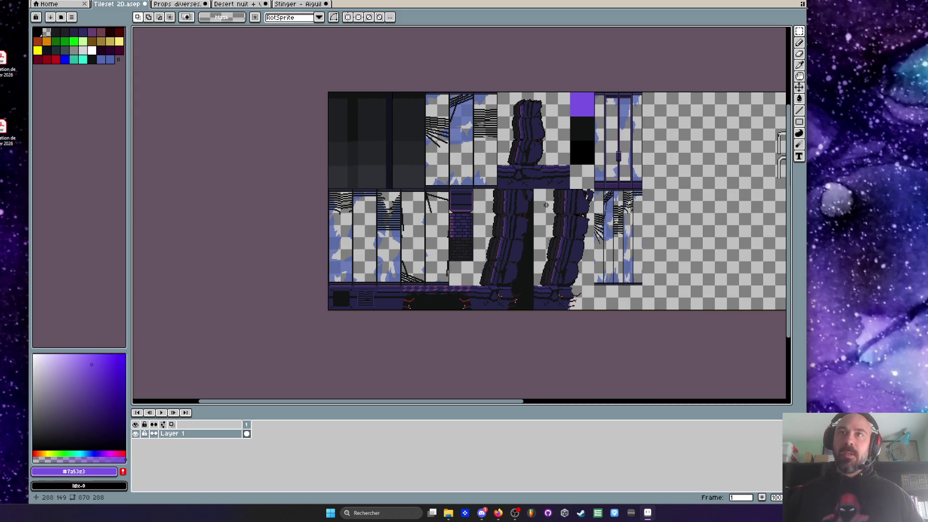
pyautogui.moveTo(468, 401); pyautogui.dragTo(576, 401)
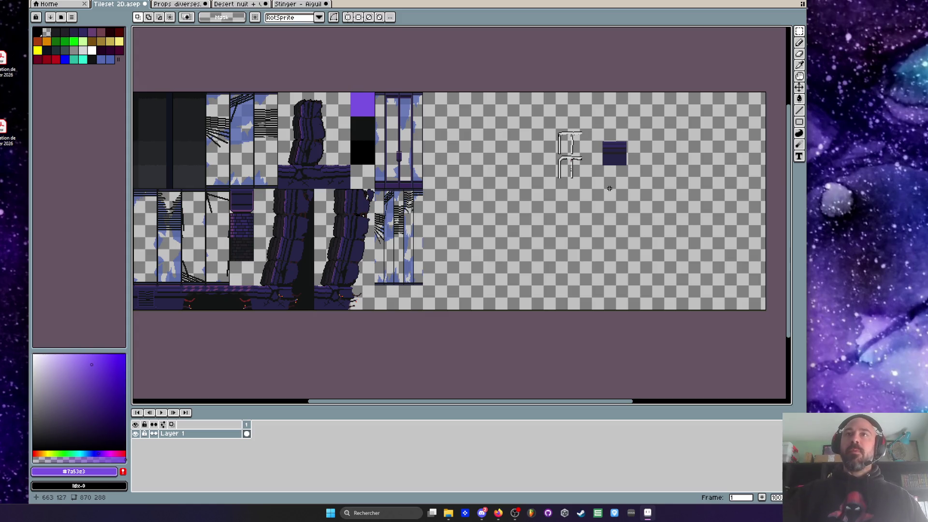
pyautogui.scroll(1, 594, 145)
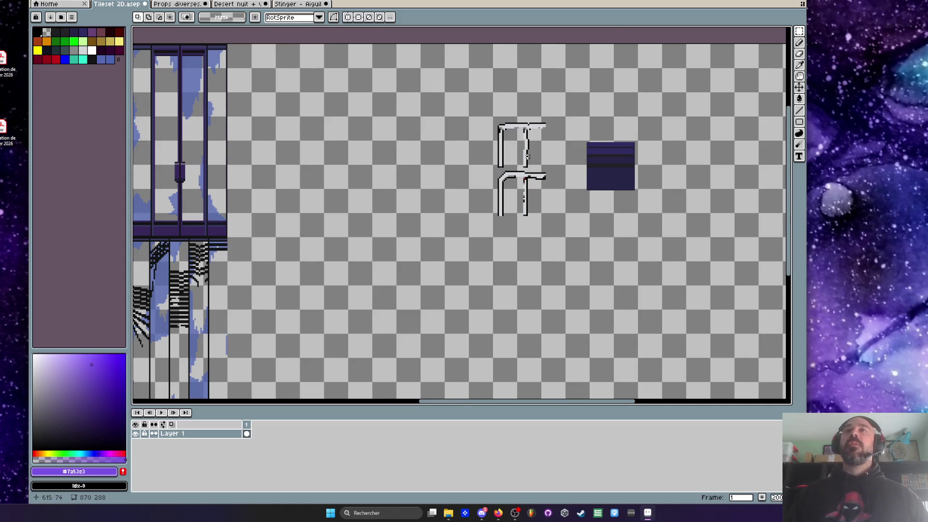
pyautogui.scroll(1, 530, 155)
pyautogui.moveTo(433, 75)
pyautogui.mouseDown()
pyautogui.moveTo(595, 267)
pyautogui.moveTo(599, 287)
pyautogui.mouseUp()
pyautogui.scroll(-2, 453, 236)
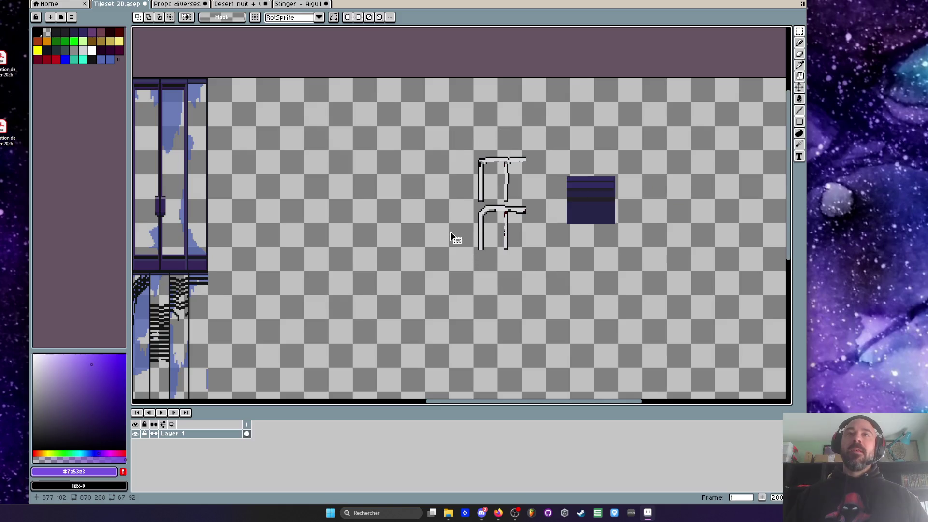
# - Check Stinger and Desert nuit, clear the desert selection, then minimize Aseprite
pyautogui.click(300, 10)
pyautogui.click(239, 4)
pyautogui.scroll(-1, 339, 139)
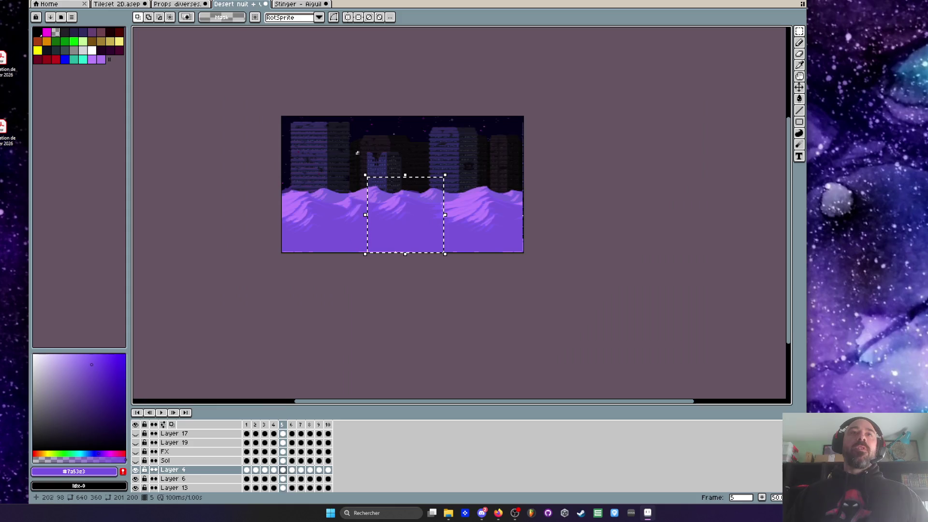
pyautogui.scroll(1, 368, 162)
pyautogui.click(367, 162)
pyautogui.click(188, 17)
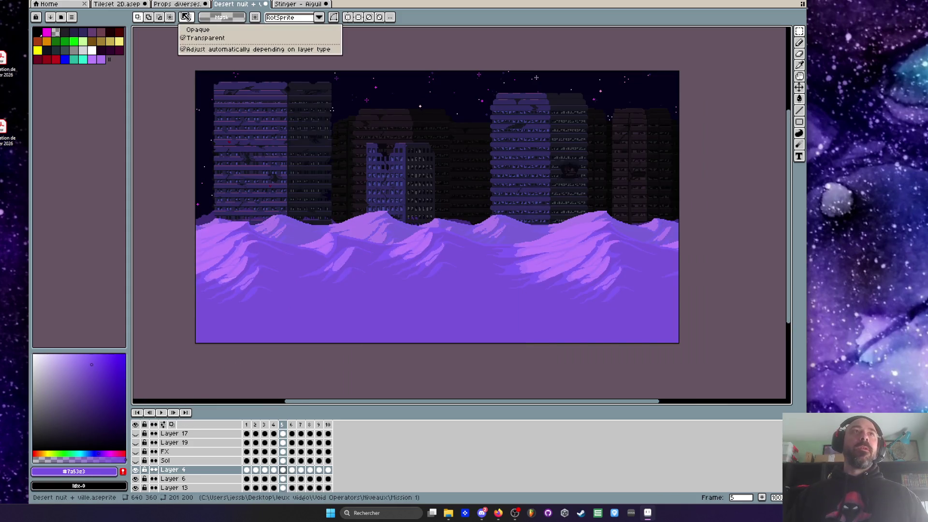
pyautogui.click(189, 5)
pyautogui.click(188, 5)
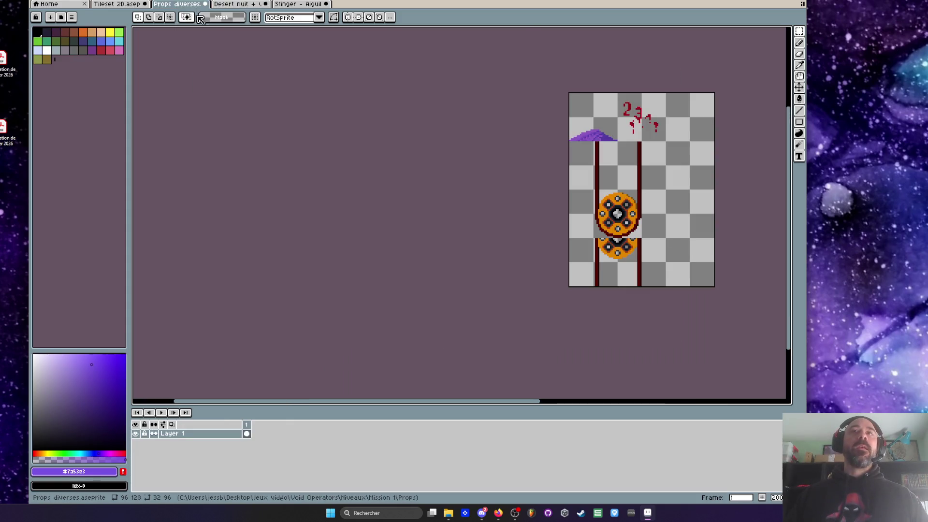
pyautogui.click(736, 11)
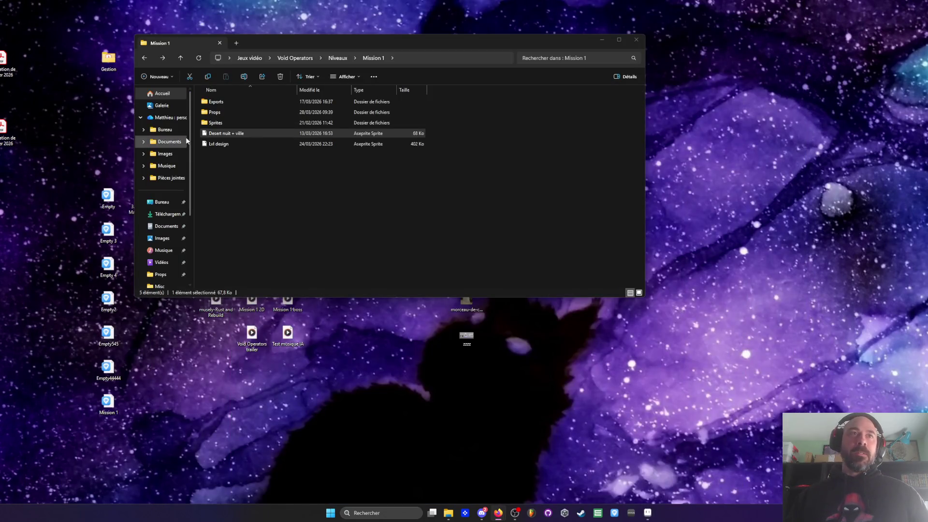
# - Browse back from Mission 1 to Niveaux, shift the Explorer window right, and restore Aseprite
pyautogui.click(147, 61)
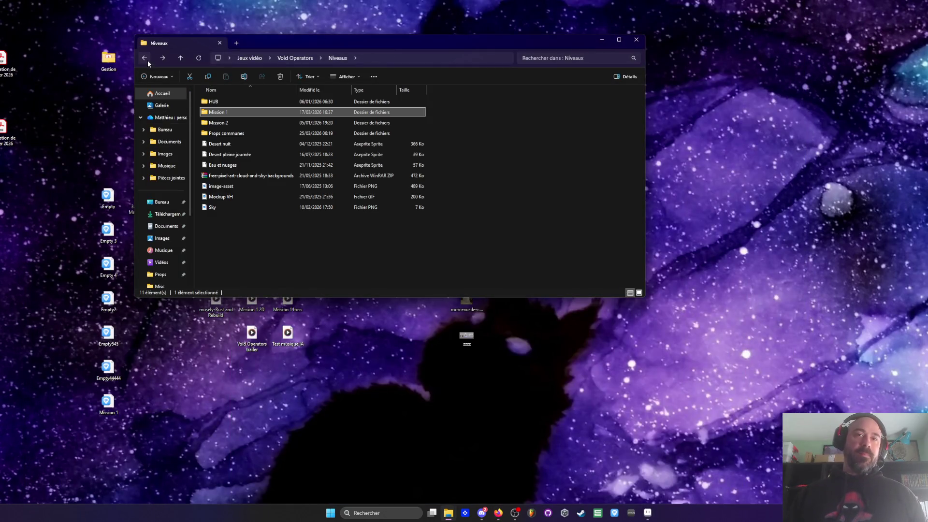
pyautogui.click(450, 428)
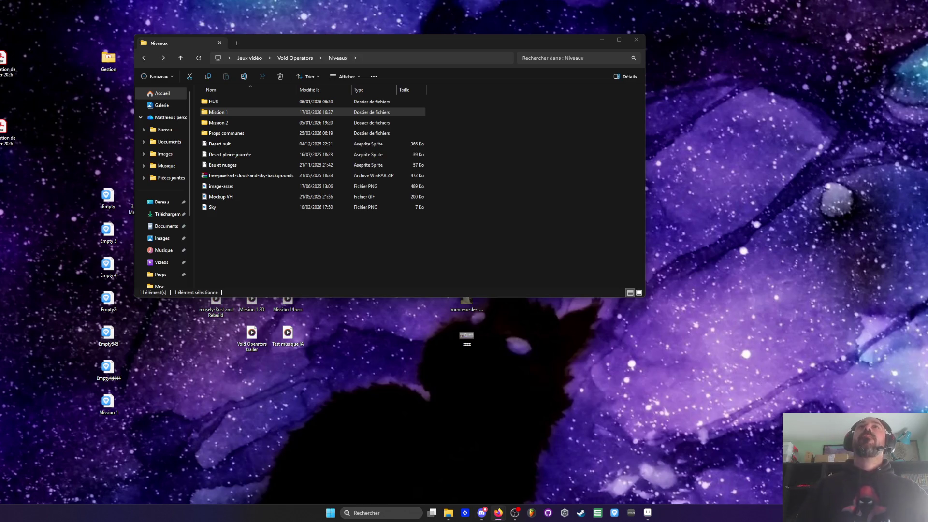
pyautogui.moveTo(275, 43)
pyautogui.mouseDown()
pyautogui.moveTo(343, 42)
pyautogui.moveTo(309, 35)
pyautogui.mouseUp()
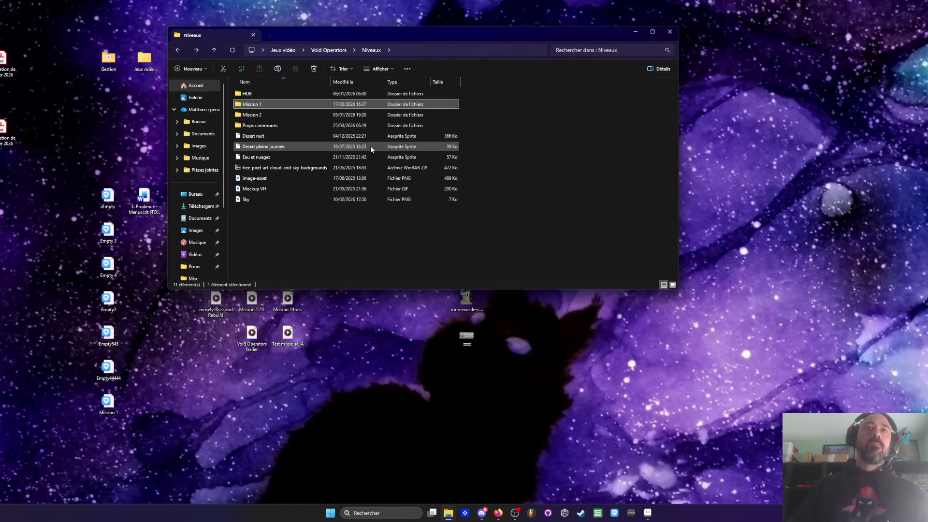
pyautogui.click(647, 513)
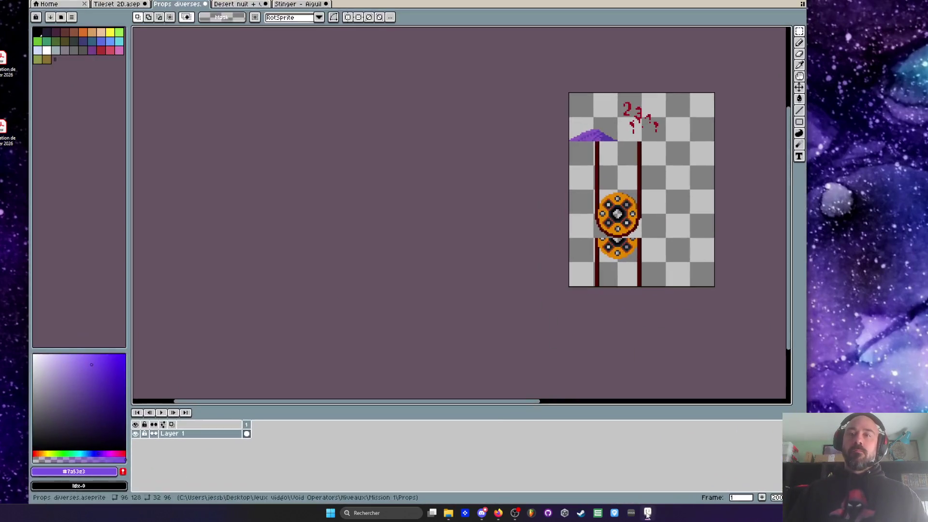
# - Glance at the Desert nuit + ville scene and return to the Stinger animation
pyautogui.click(301, 5)
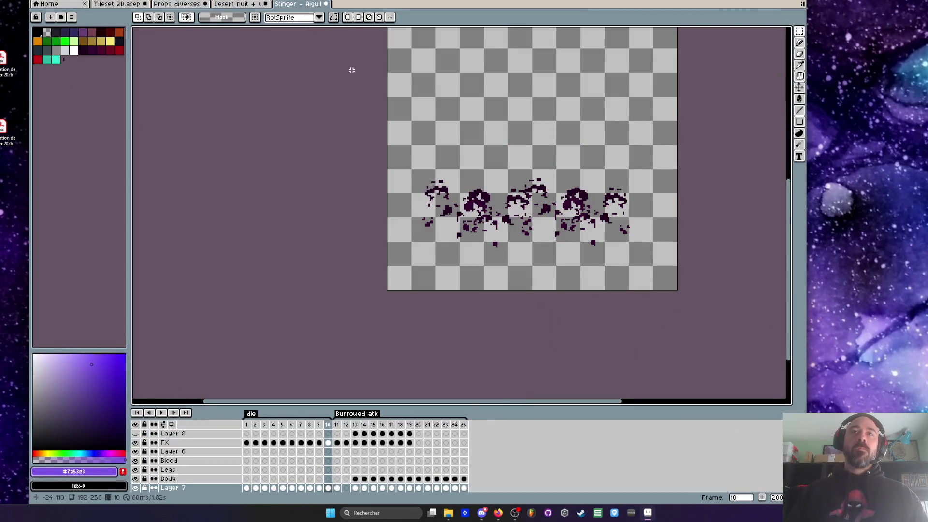
pyautogui.click(237, 4)
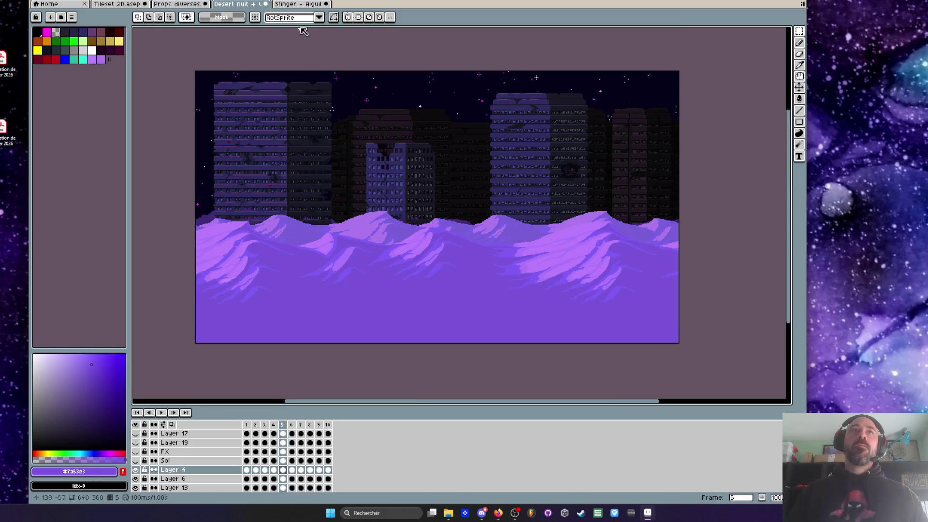
pyautogui.click(299, 5)
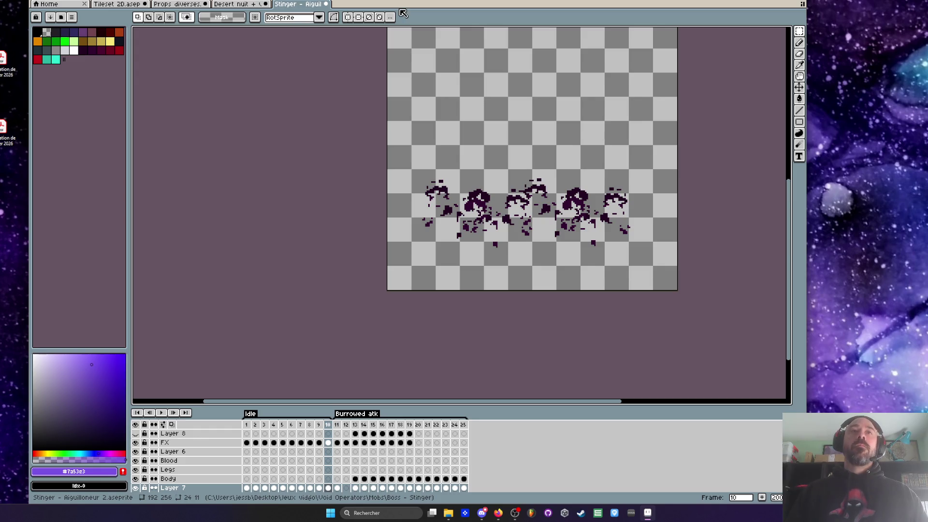
# - Select frames 1–9, jump to frame 11, and play the animation while zooming on the tail
pyautogui.moveTo(246, 425); pyautogui.dragTo(436, 425)
pyautogui.scroll(-2, 669, 89)
pyautogui.scroll(1, 648, 81)
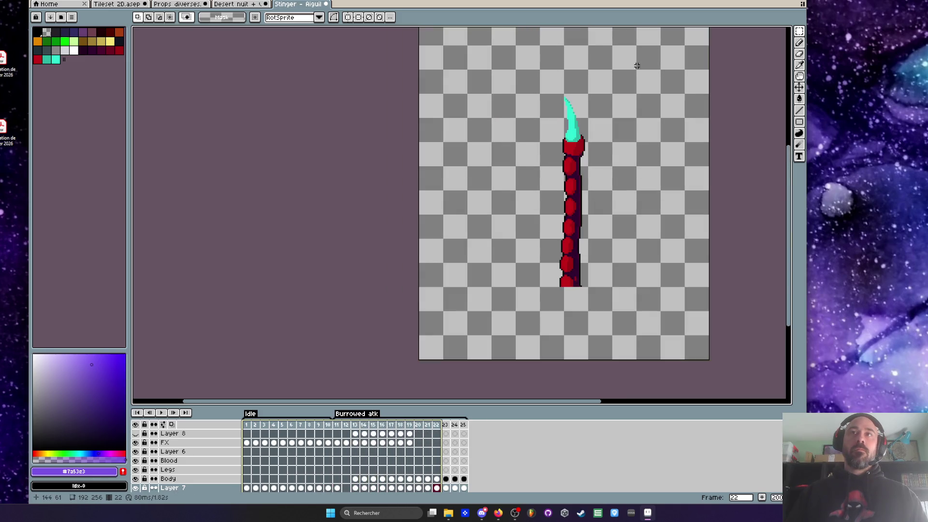
pyautogui.click(337, 425)
pyautogui.scroll(-2, 569, 139)
pyautogui.press('Return')
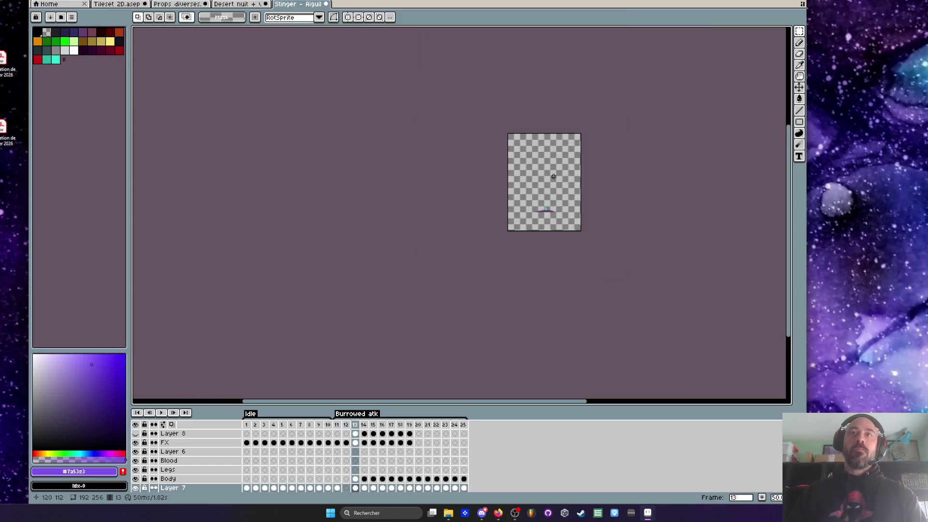
pyautogui.scroll(1, 553, 176)
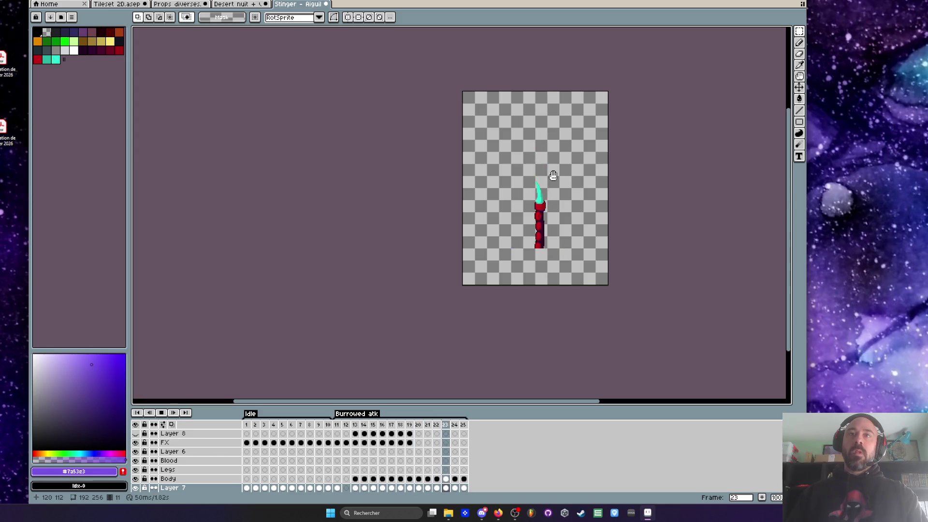
pyautogui.scroll(3, 551, 177)
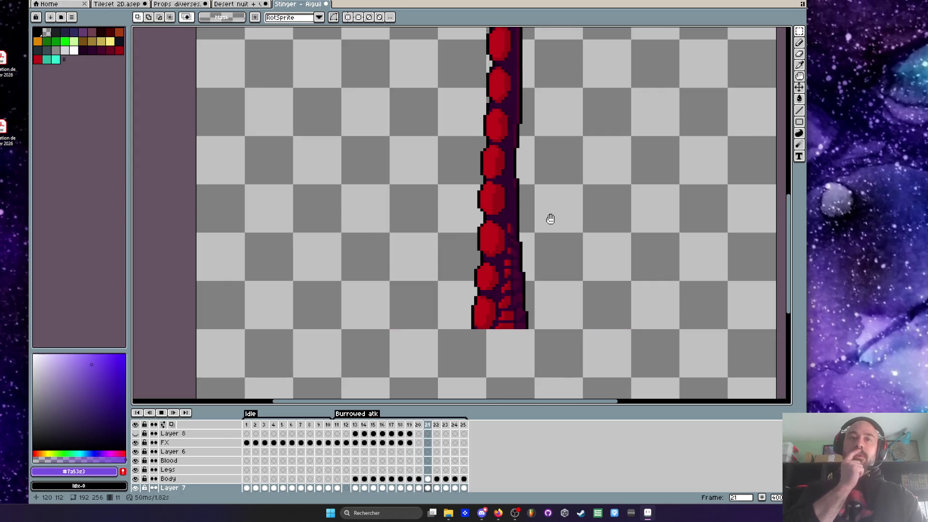
pyautogui.scroll(-1, 551, 219)
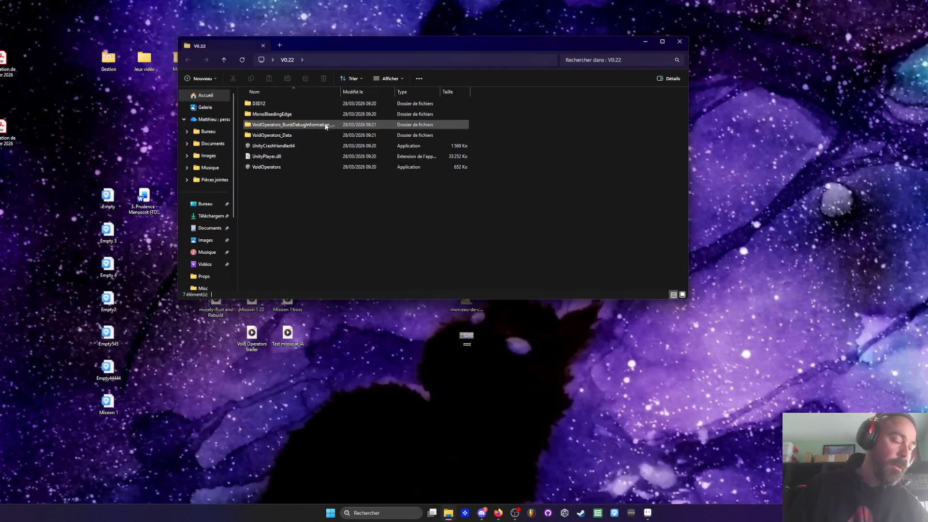
# - Launch VoidOperators.exe from the V0.22 folder and start a Mission 1 level
pyautogui.doubleClick(266, 167)
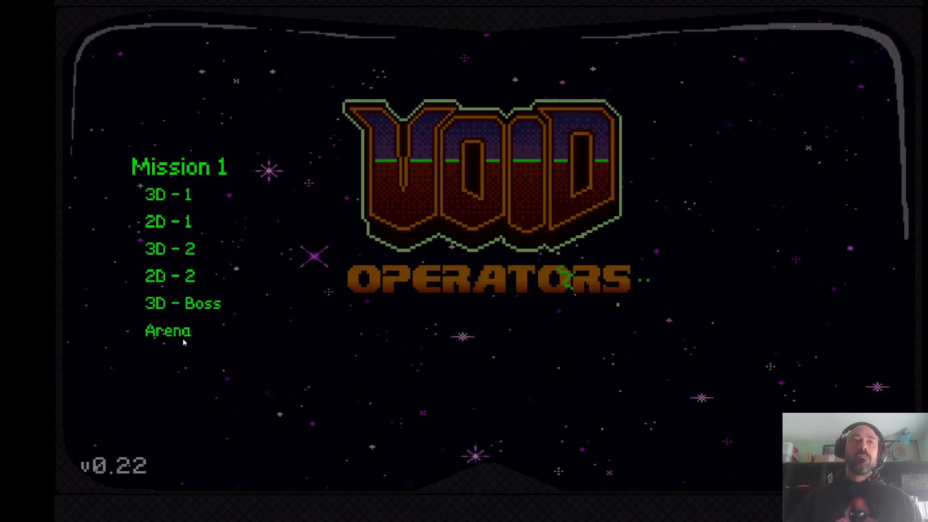
pyautogui.click(171, 304)
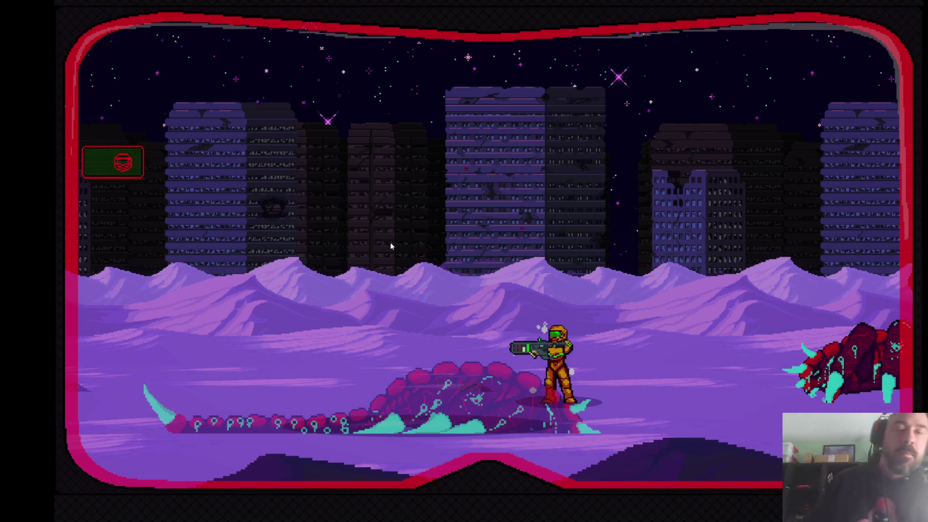
# - Quit the game with Alt+F4 after the Stinger boss fight
pyautogui.hotkey('alt', 'F4')
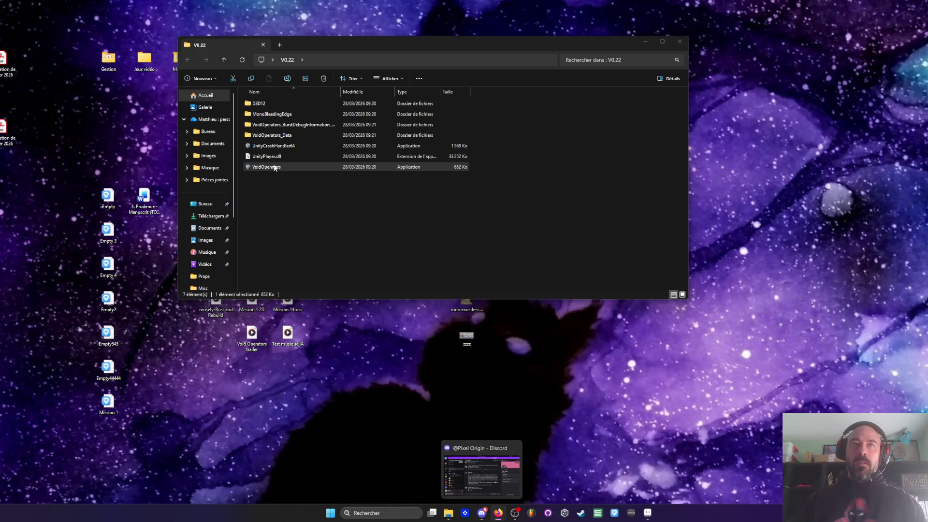
# - Select the VoidOperators_Data folder, then close the V0.22 Explorer window
pyautogui.click(186, 66)
pyautogui.click(268, 137)
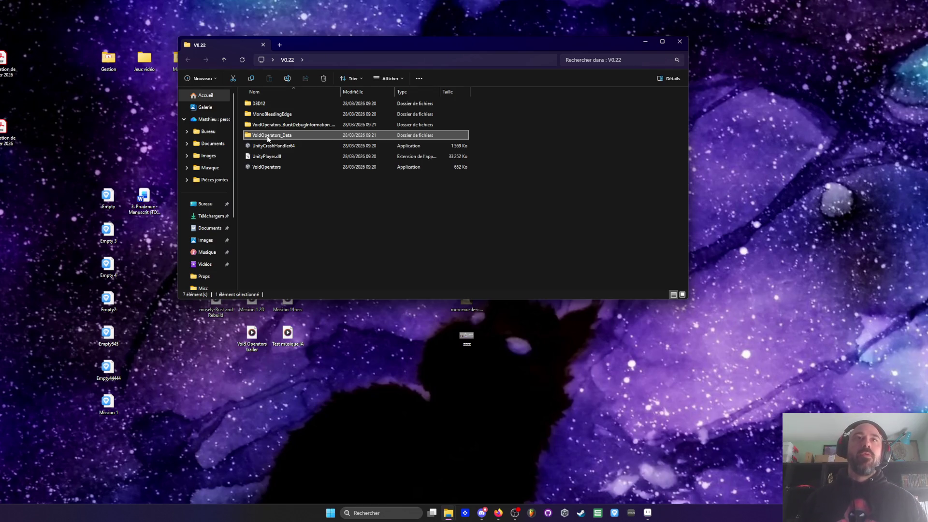
pyautogui.click(679, 42)
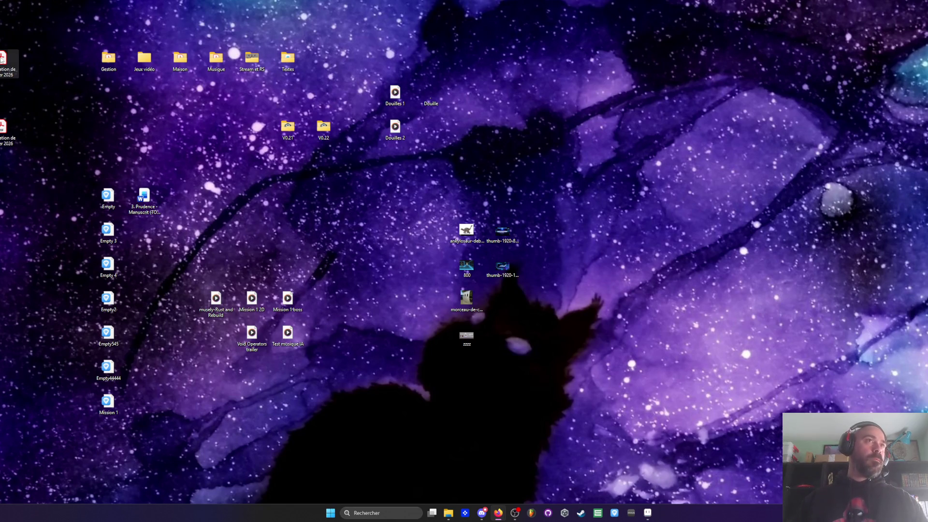
pyautogui.moveTo(134, 40); pyautogui.dragTo(290, 111)
# - Browse Jeux vidéo > Void Operators > Mobs > Boss - Juggernaut and open Juggernaut in Aseprite
pyautogui.click(285, 116)
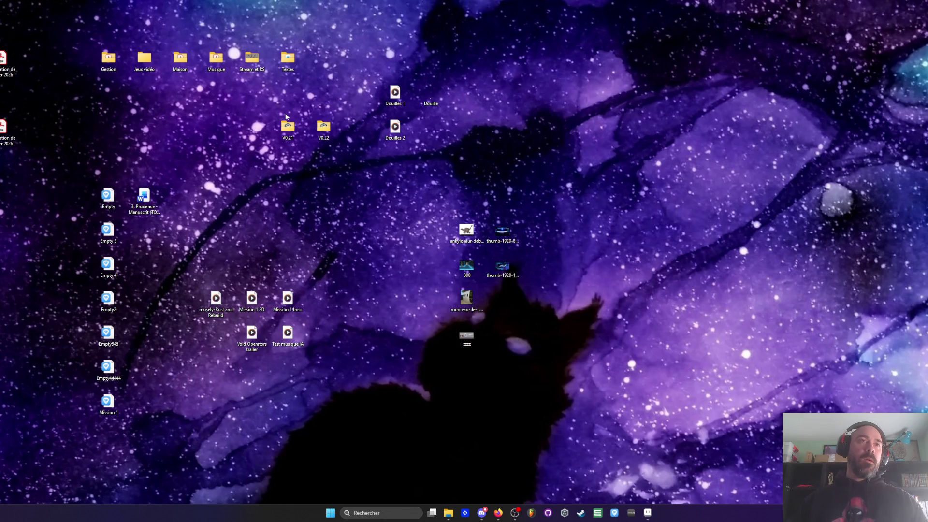
pyautogui.doubleClick(145, 66)
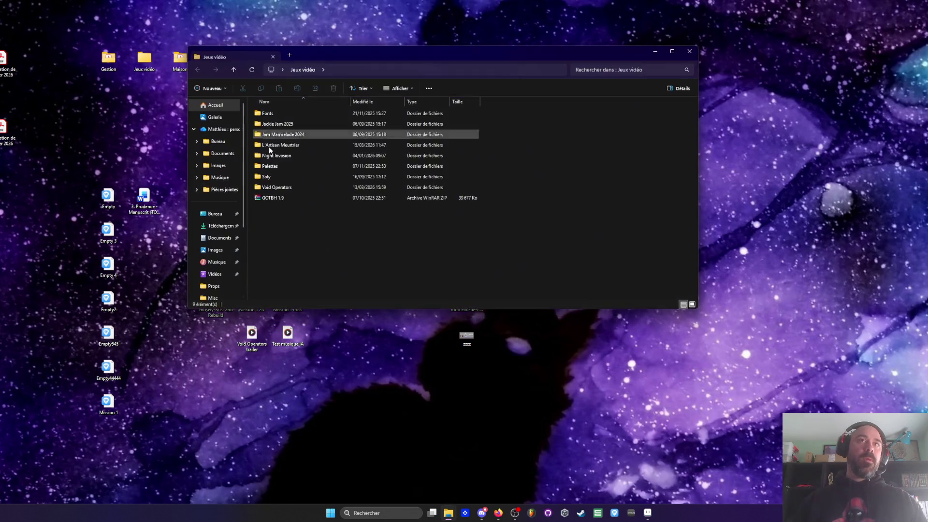
pyautogui.doubleClick(278, 184)
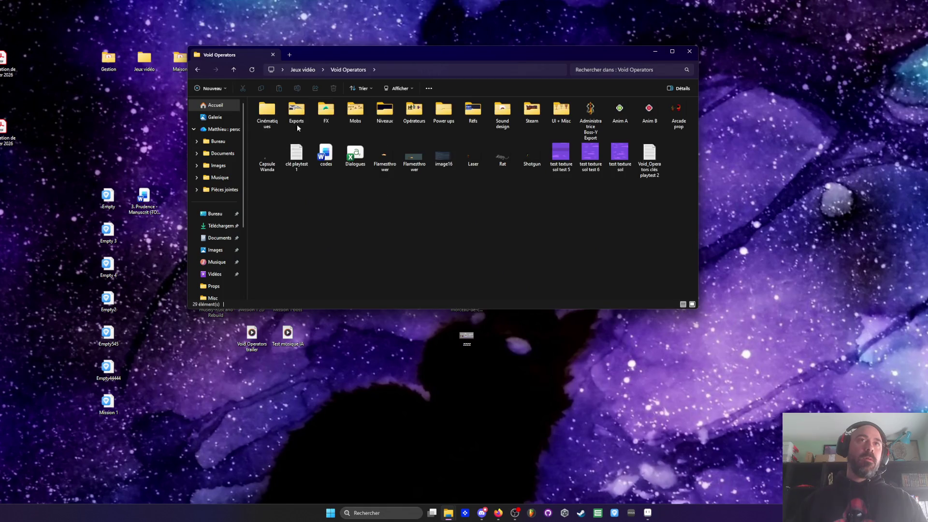
pyautogui.doubleClick(350, 120)
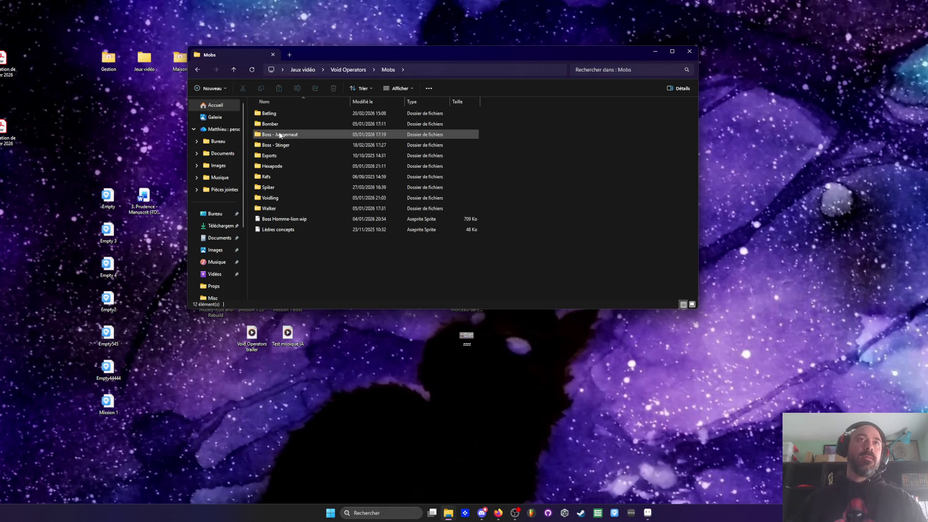
pyautogui.click(279, 135)
pyautogui.doubleClick(279, 135)
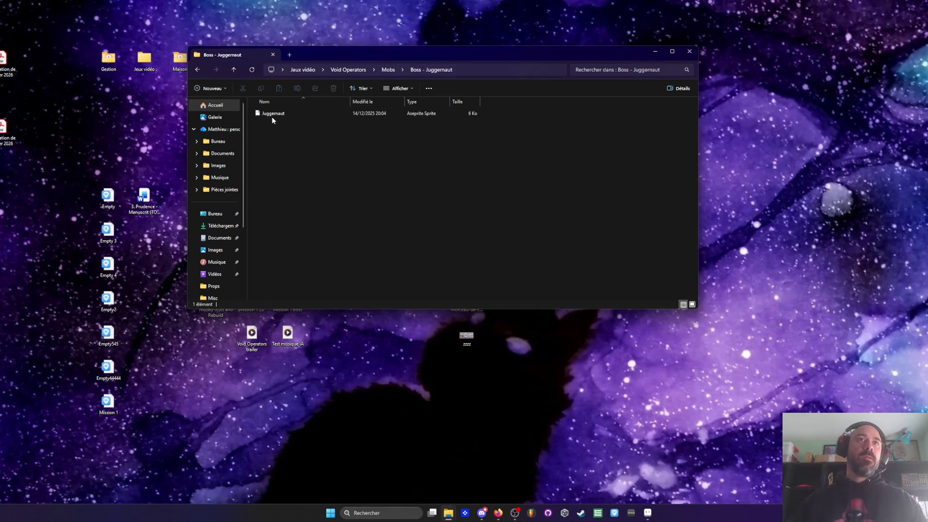
pyautogui.doubleClick(272, 115)
pyautogui.click(651, 515)
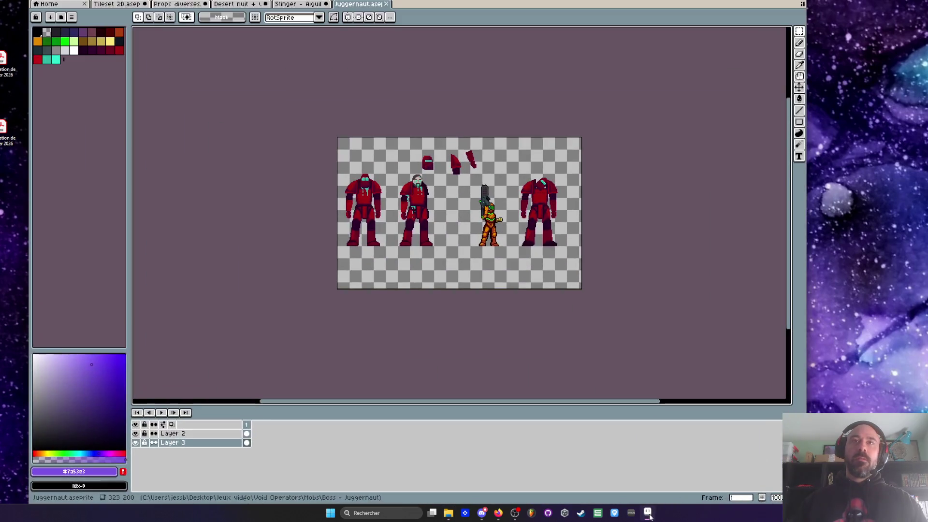
# - Hide the side panels and zoom and pan around the Juggernaut sprite sheet
pyautogui.scroll(2, 404, 240)
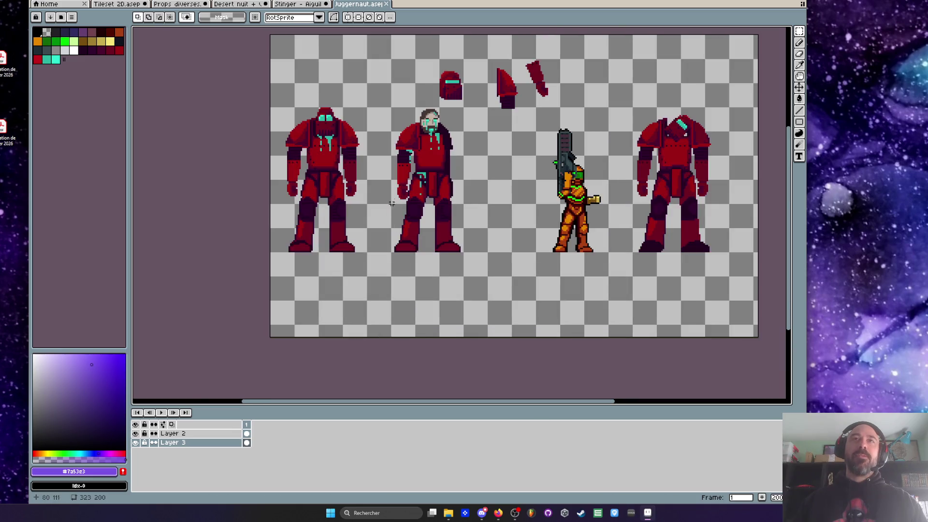
pyautogui.press('m')
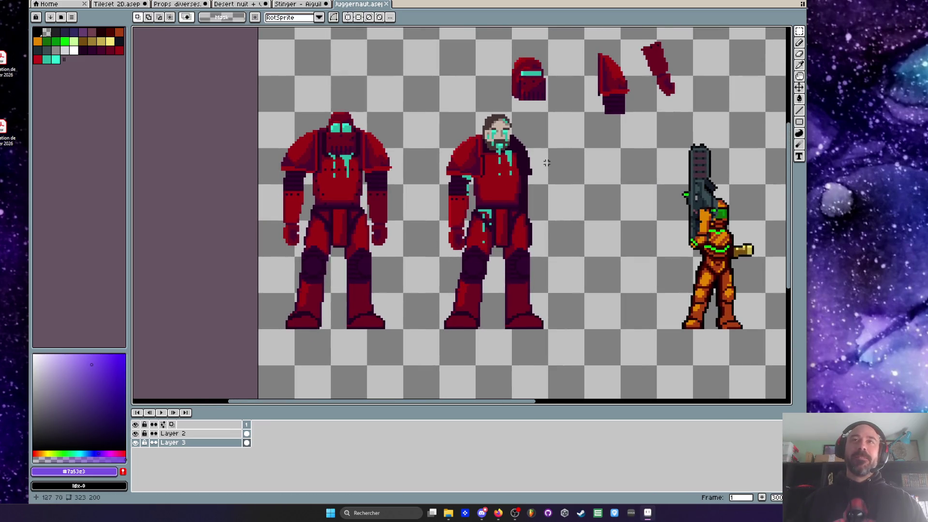
pyautogui.hotkey('ctrl', 'f')
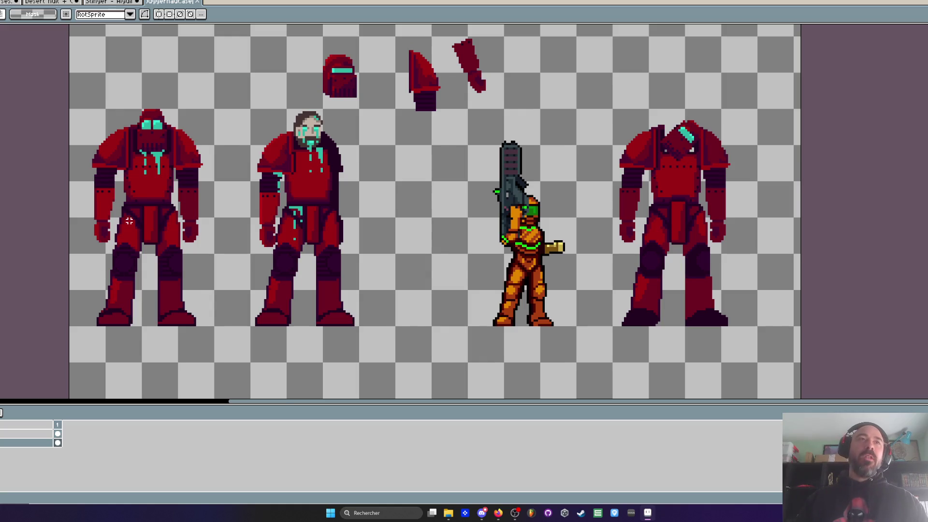
pyautogui.moveTo(129, 221); pyautogui.dragTo(128, 221)
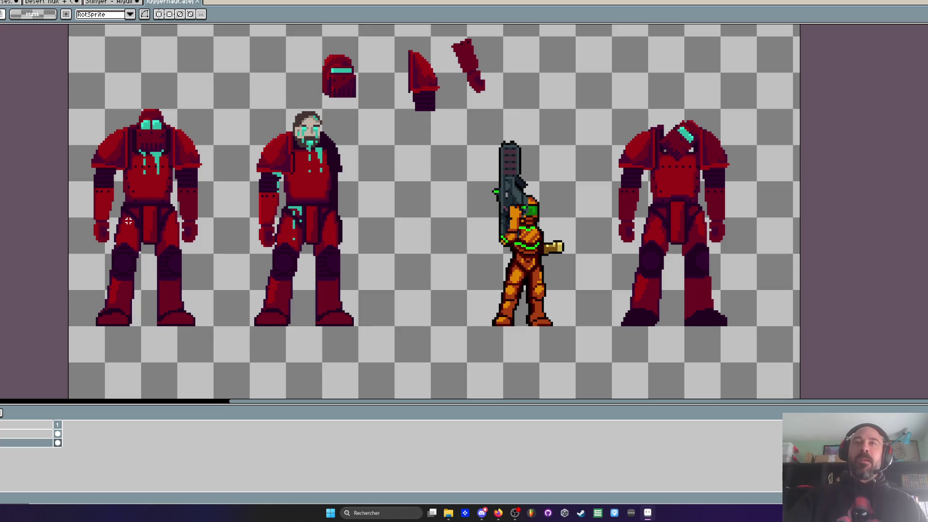
pyautogui.scroll(-1, 269, 240)
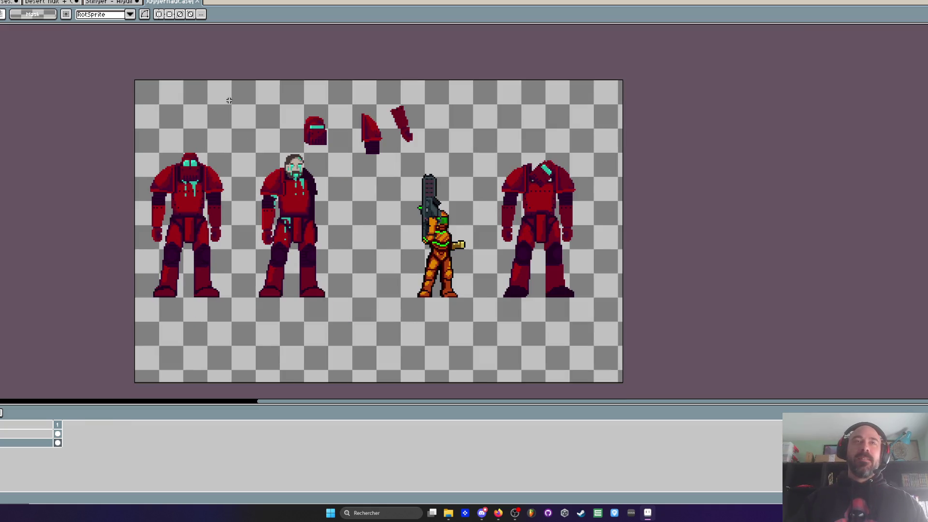
pyautogui.scroll(1, 230, 174)
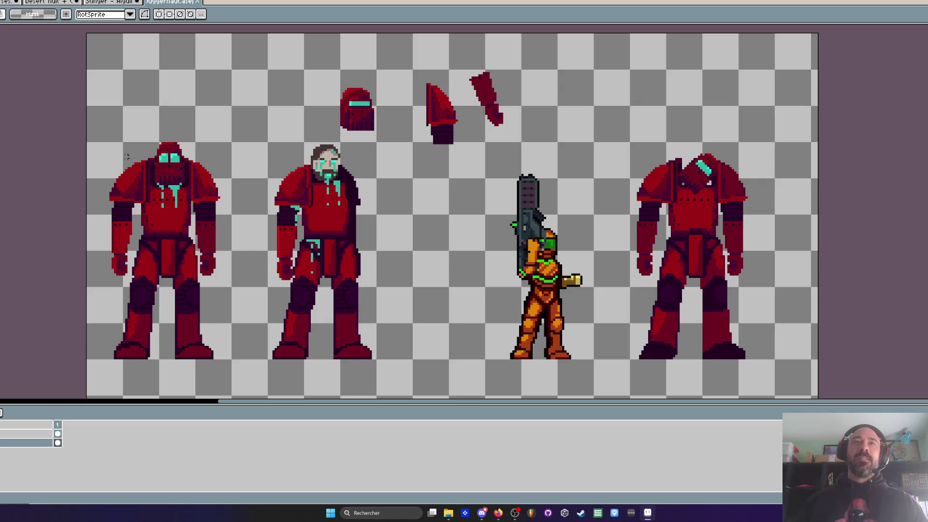
pyautogui.scroll(-2, 140, 193)
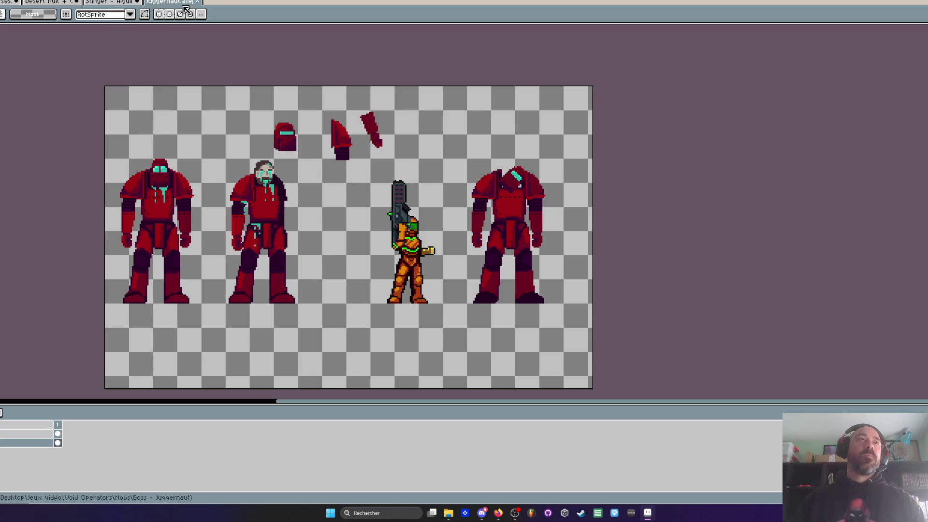
# - Close the Juggernaut tab to get back to the Stinger document
pyautogui.click(198, 2)
pyautogui.scroll(-3, 293, 159)
pyautogui.scroll(2, 293, 158)
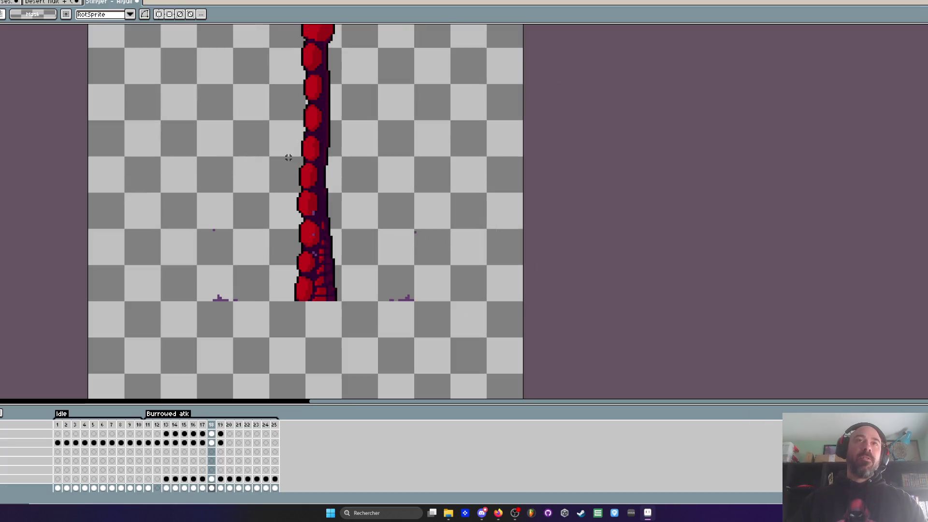
pyautogui.scroll(1, 249, 290)
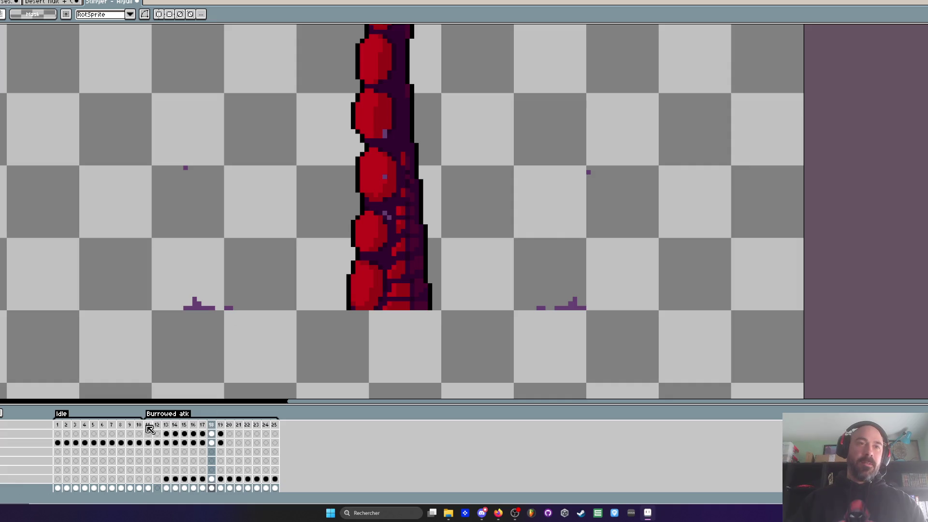
# - Check Stinger frame 11, then go back to frame 1
pyautogui.click(148, 425)
pyautogui.scroll(-2, 245, 259)
pyautogui.click(58, 425)
pyautogui.scroll(1, 283, 256)
pyautogui.scroll(-1, 282, 256)
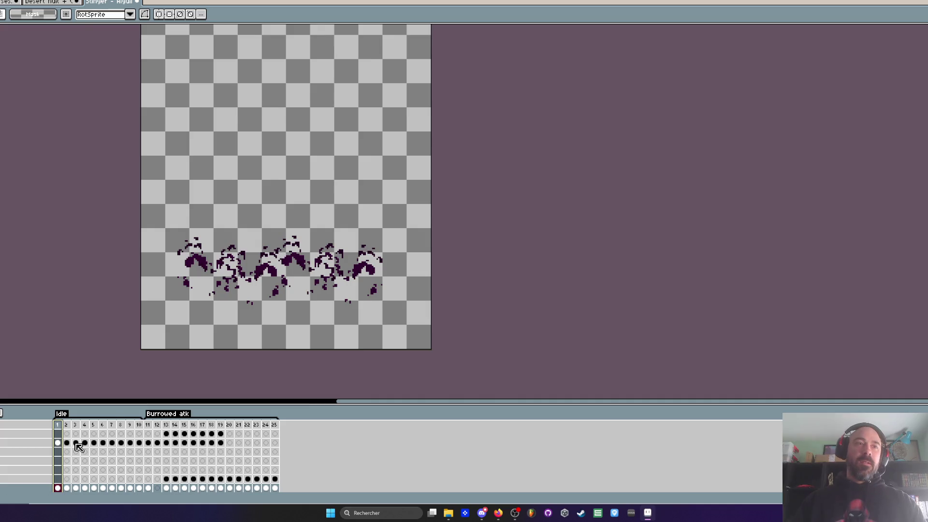
# - Cycle through the open documents and settle on the desert night city scene
pyautogui.click(44, 3)
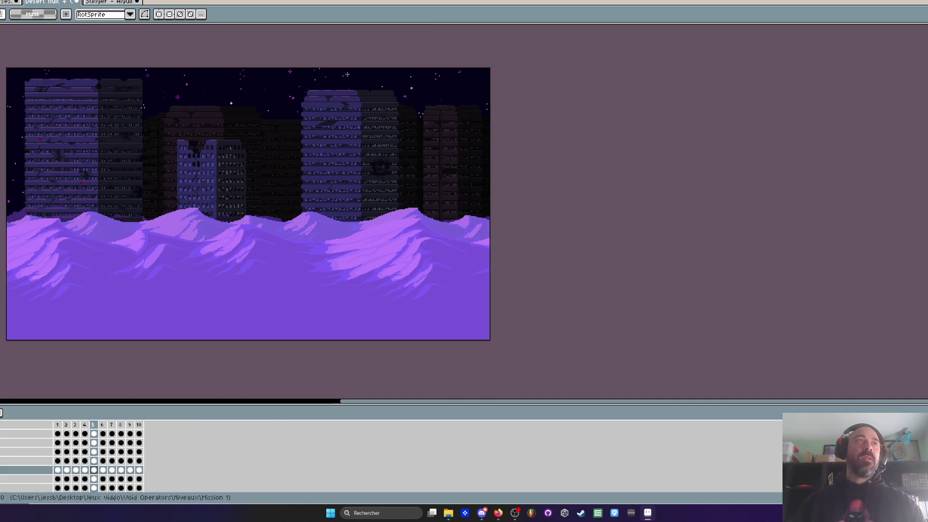
pyautogui.hotkey('ctrl', 'Tab')
pyautogui.hotkey('ctrl', 'Tab')
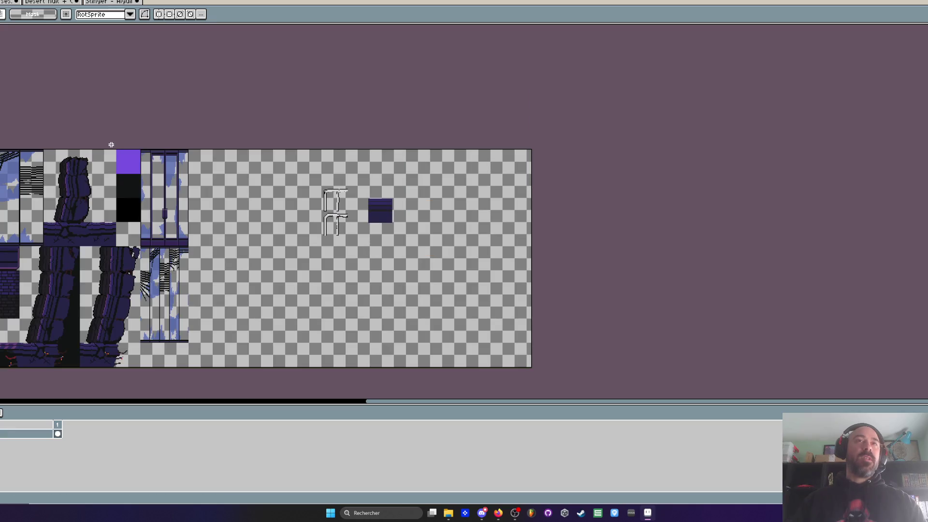
pyautogui.hotkey('ctrl', 'Tab')
pyautogui.scroll(1, 225, 262)
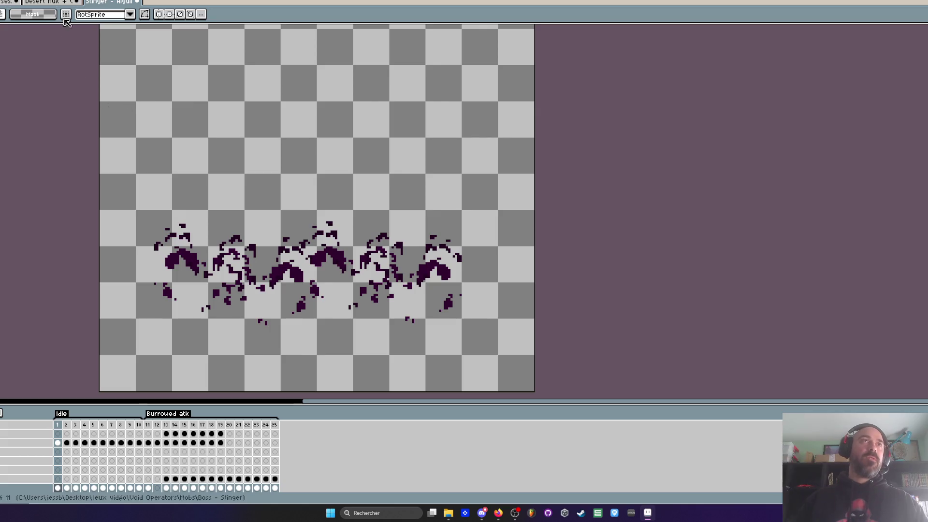
pyautogui.click(63, 3)
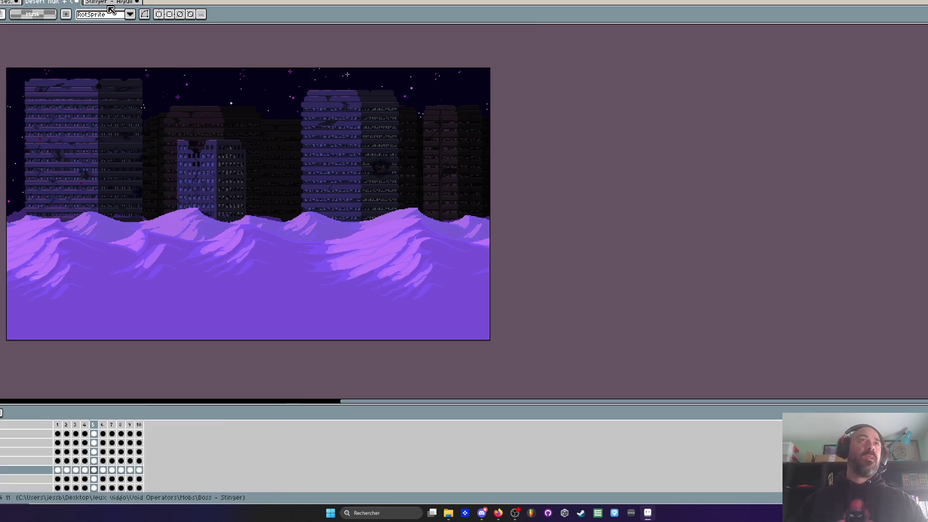
pyautogui.click(110, 3)
pyautogui.click(63, 3)
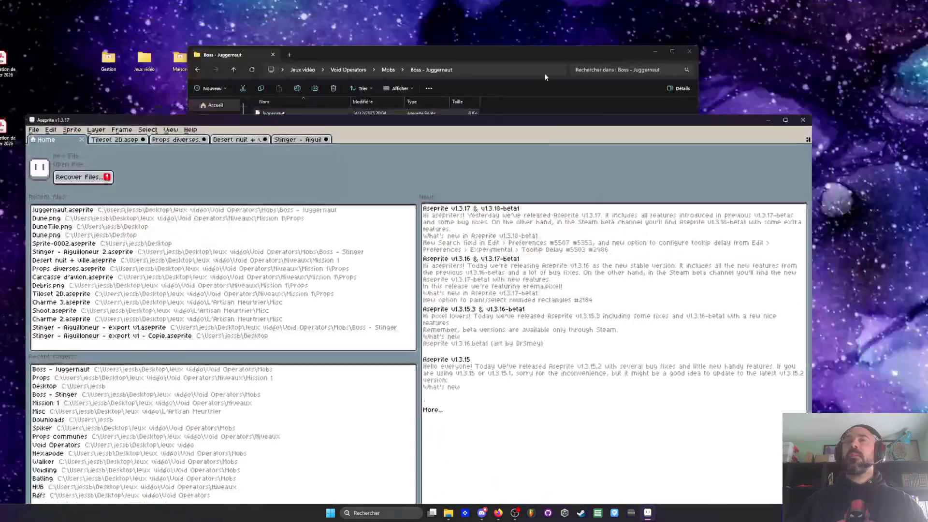
# - Return to the Void Operators folder and preview 'test texture sol test 6' in Photos, then close it
pyautogui.click(199, 70)
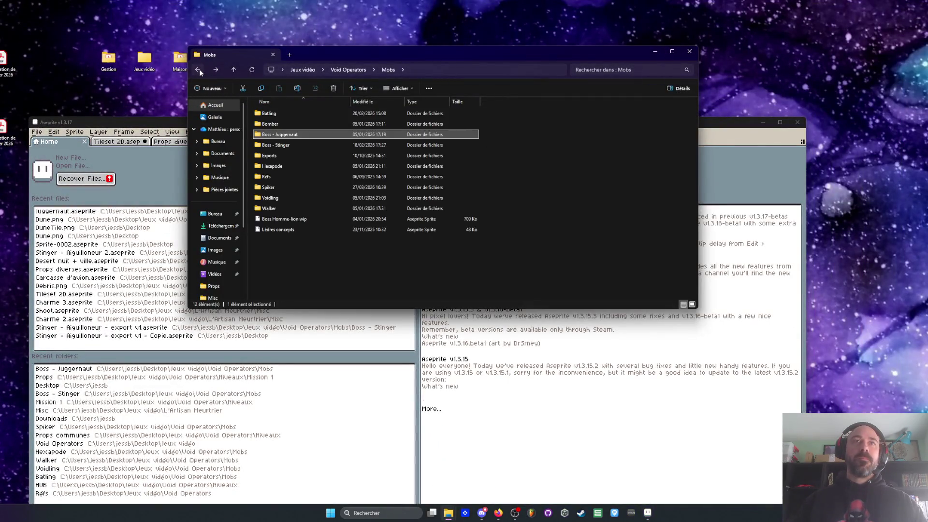
pyautogui.click(199, 69)
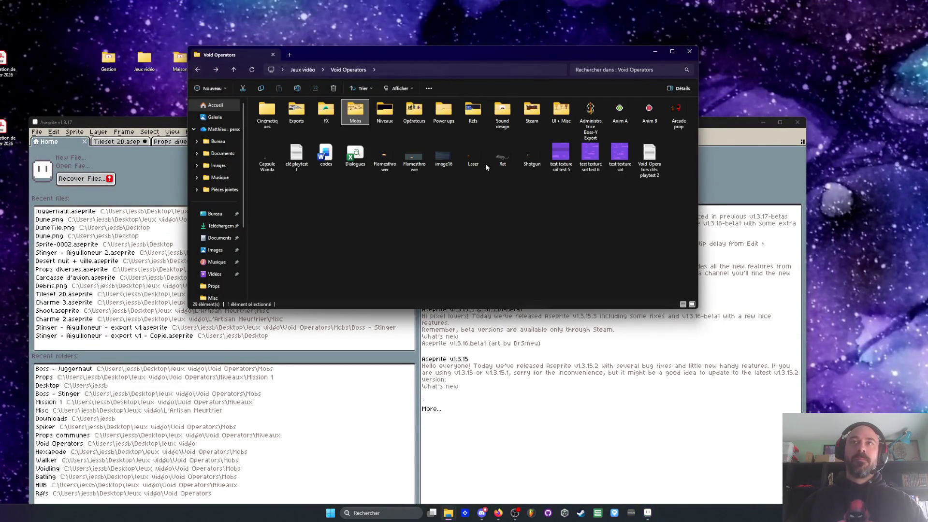
pyautogui.click(597, 156)
pyautogui.doubleClick(599, 156)
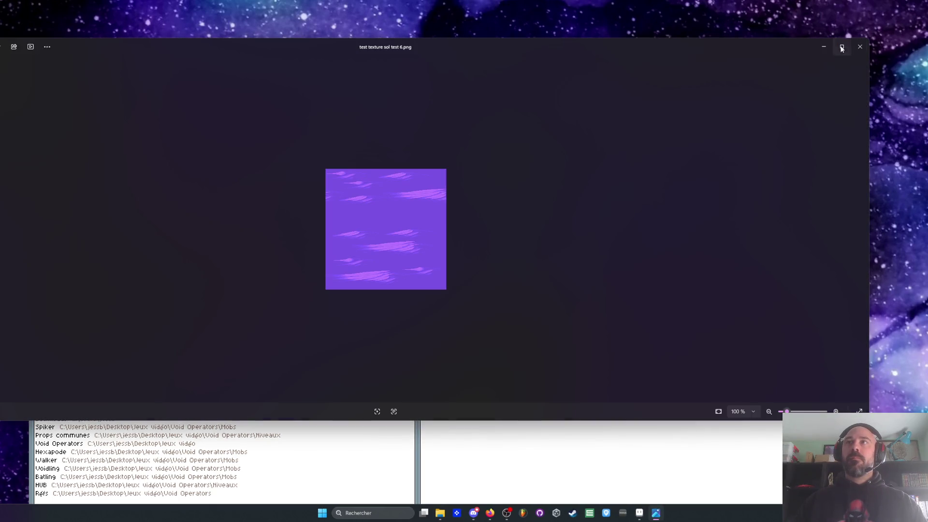
pyautogui.moveTo(712, 45); pyautogui.dragTo(718, 167)
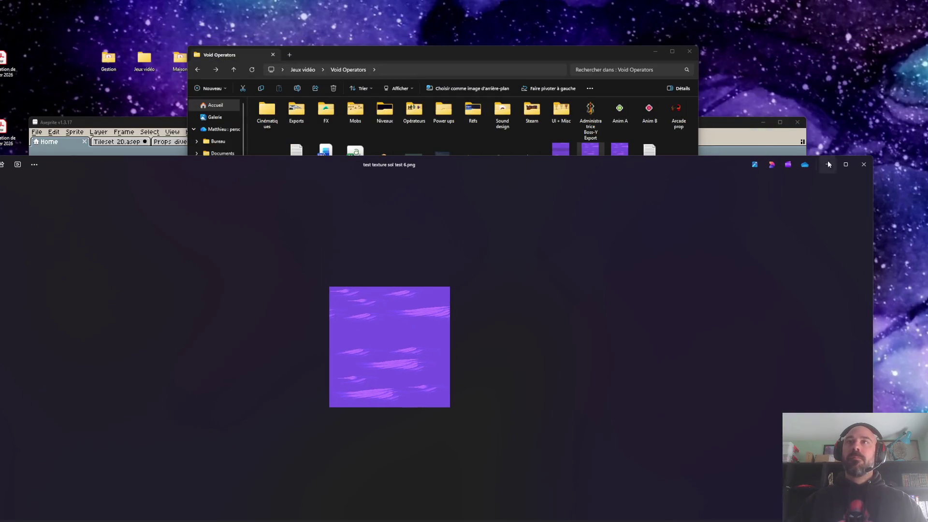
pyautogui.click(865, 166)
# - Open 'test texture sol test 6' in Aseprite from the file browser
pyautogui.moveTo(596, 49); pyautogui.dragTo(745, 21)
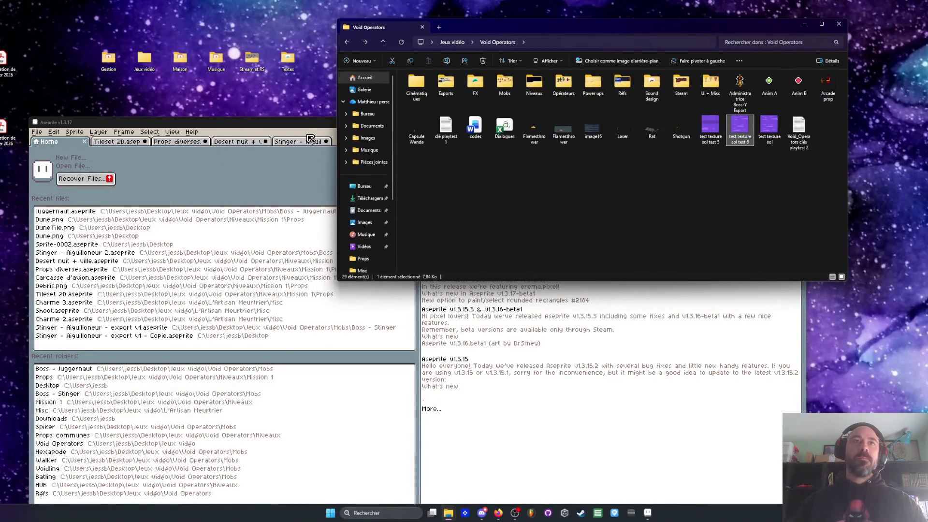
pyautogui.click(310, 145)
pyautogui.click(772, 81)
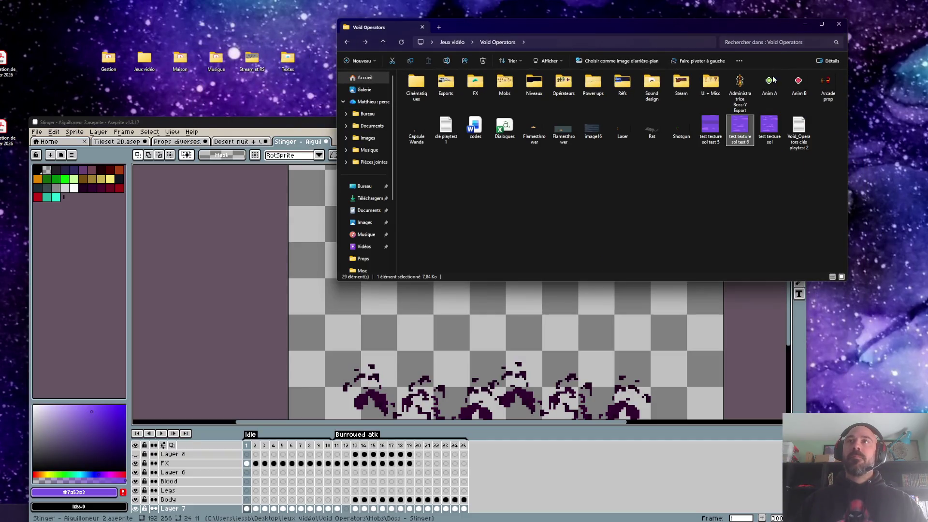
pyautogui.doubleClick(742, 132)
pyautogui.scroll(-1, 257, 207)
pyautogui.scroll(1, 219, 157)
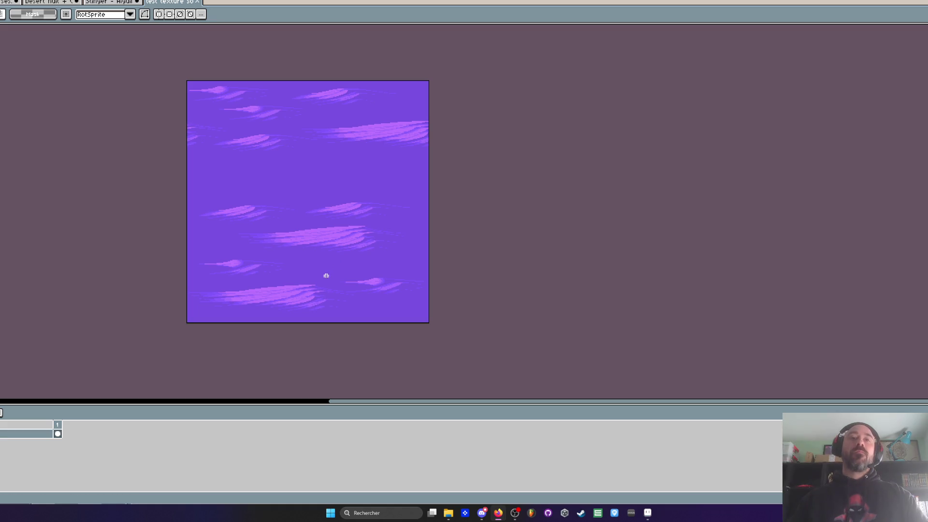
# - Leave the purple sand texture, pass the Stinger tab, and switch to the Mission 1 props sprite
pyautogui.click(482, 513)
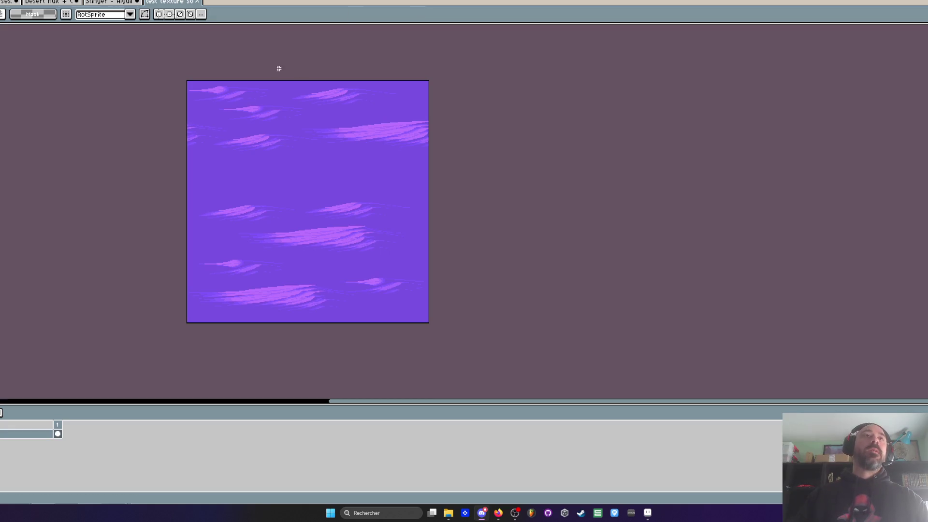
pyautogui.click(180, 4)
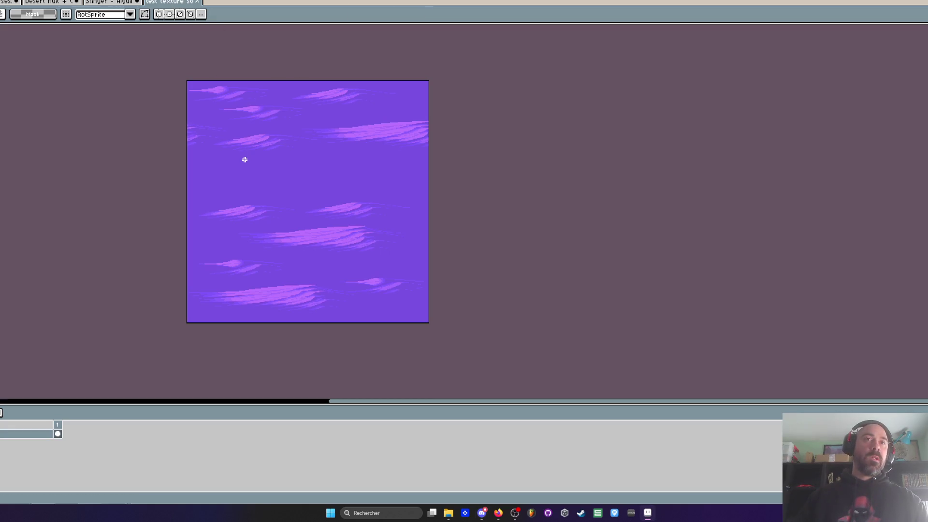
pyautogui.scroll(1, 252, 198)
pyautogui.click(114, 4)
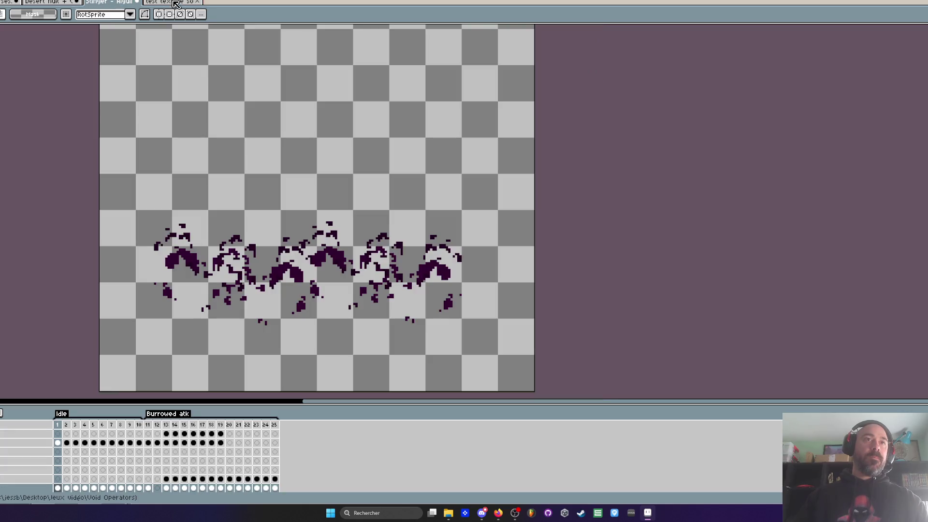
pyautogui.click(61, 4)
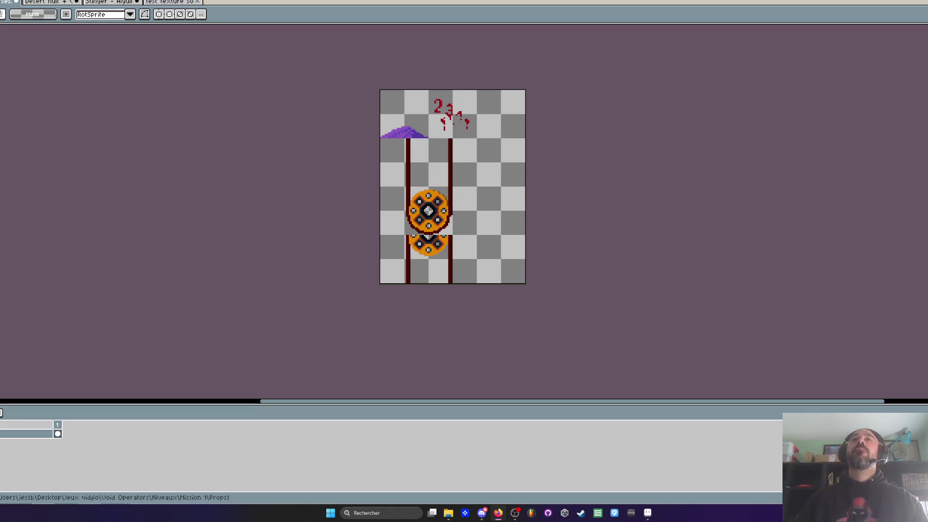
# - Use Canvas Size to extend the props sheet canvas outward on the right side
pyautogui.hotkey('ctrl', 'alt', 'c')
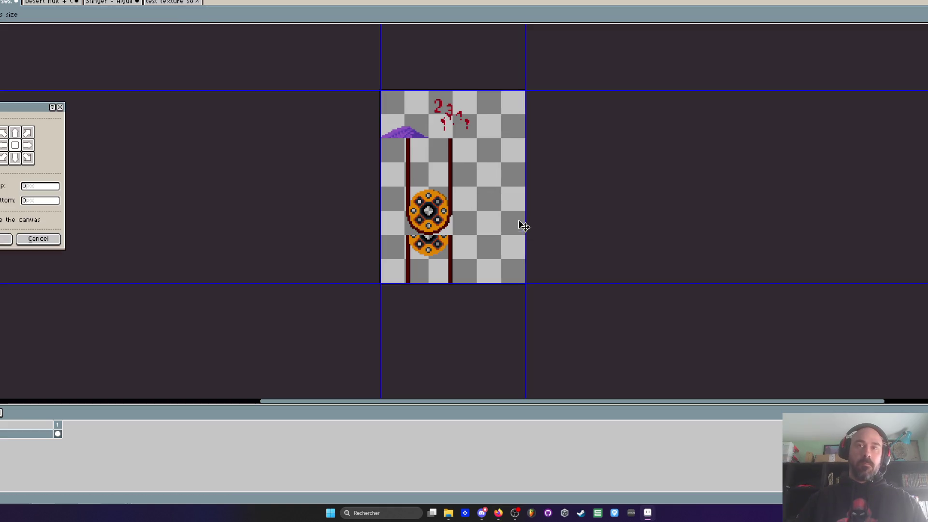
pyautogui.moveTo(526, 231); pyautogui.dragTo(663, 231)
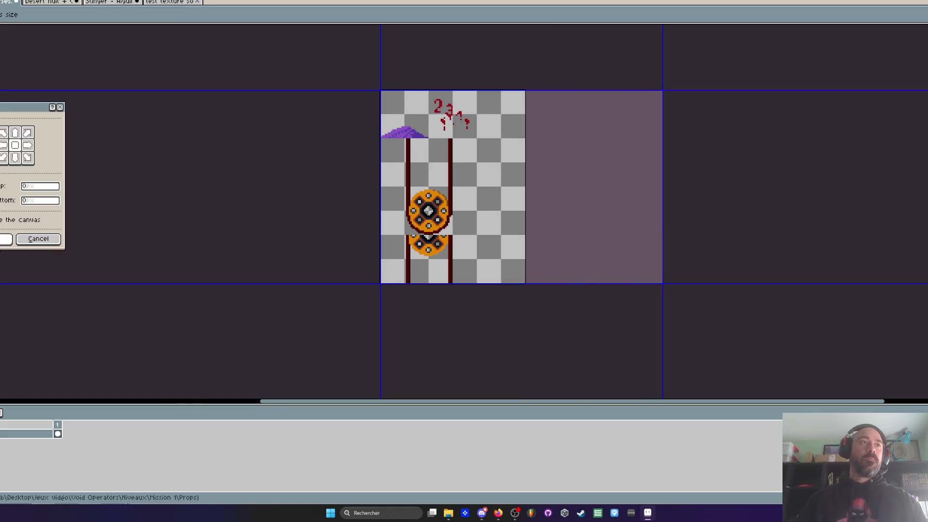
pyautogui.click(6, 239)
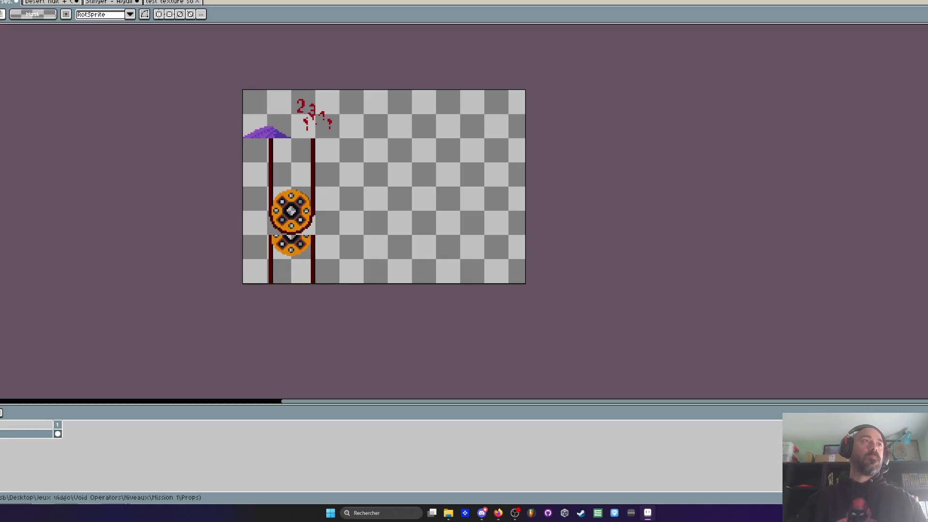
pyautogui.hotkey('ctrl', 'o')
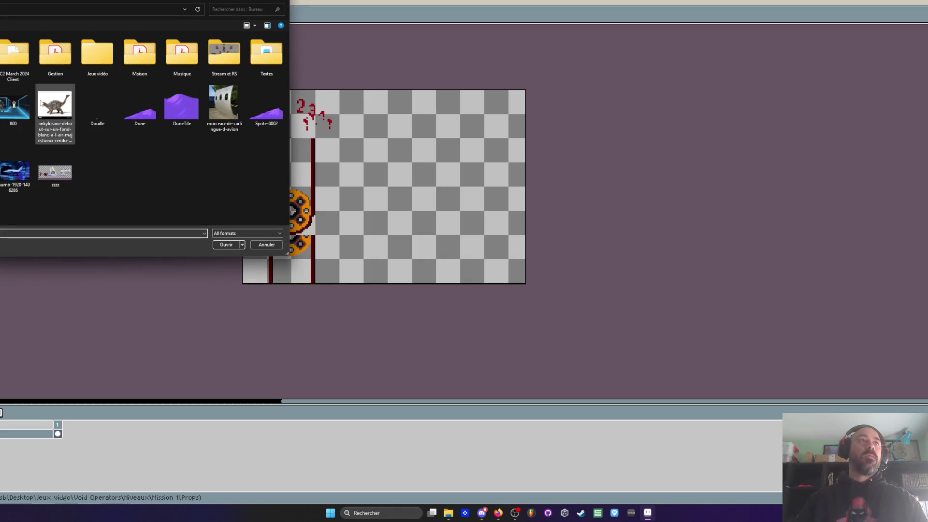
# - Open the chosen file from the Jeux vidéo > Palettes folder
pyautogui.doubleClick(102, 56)
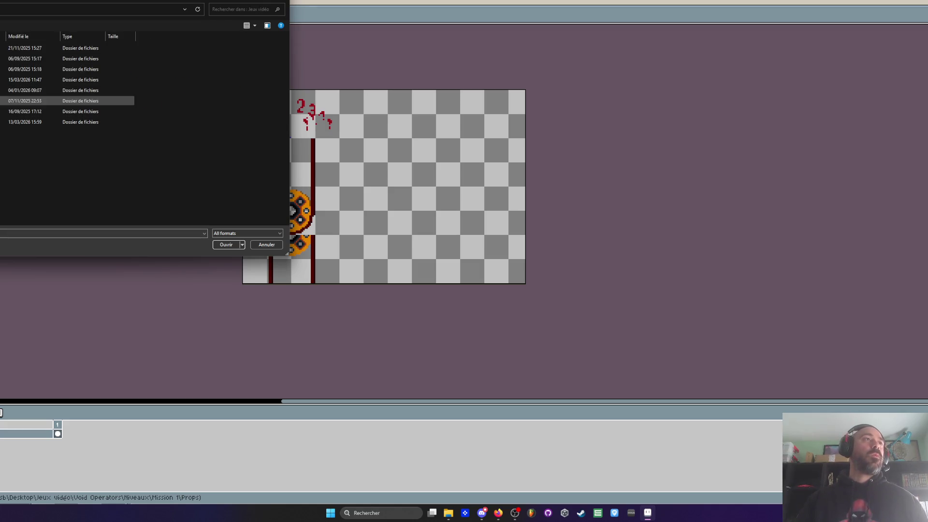
pyautogui.doubleClick(19, 101)
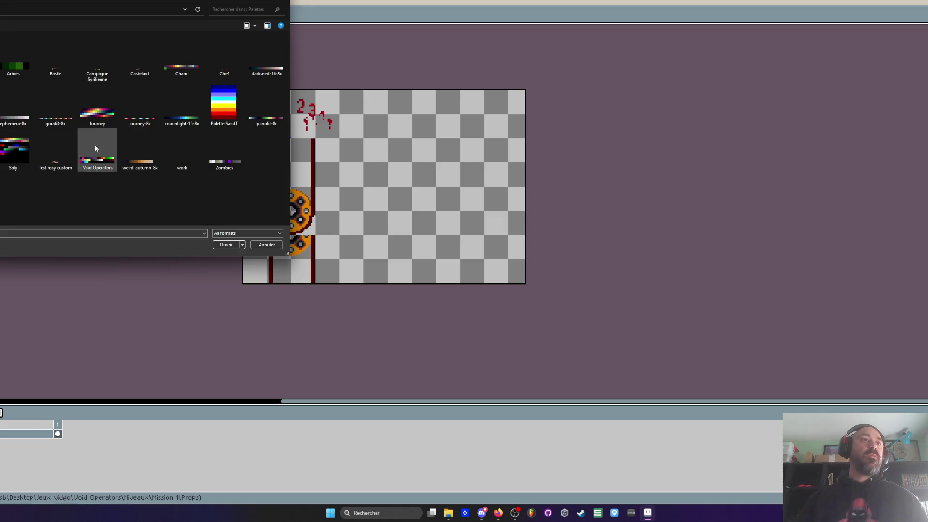
pyautogui.click(222, 245)
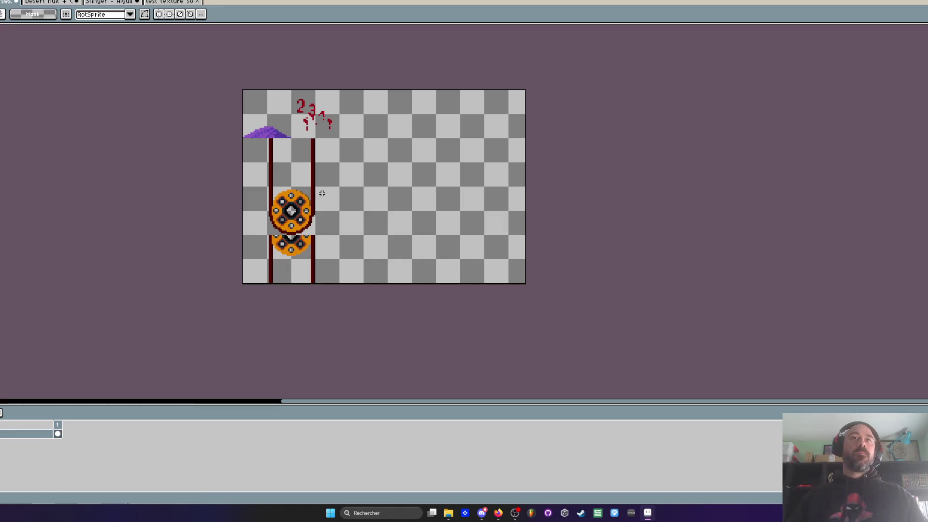
pyautogui.scroll(1, 418, 217)
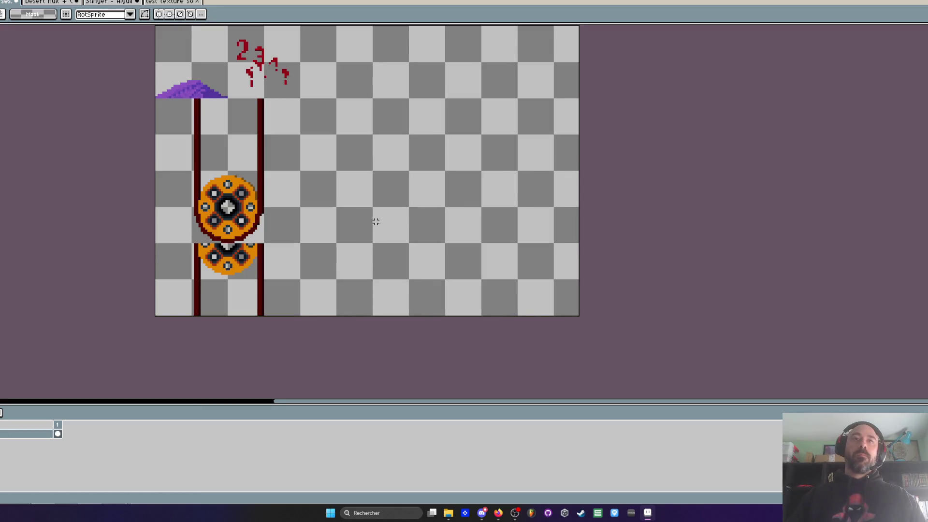
pyautogui.scroll(1, 389, 224)
# - Paste the copied cactus image onto the props sheet
pyautogui.press('b')
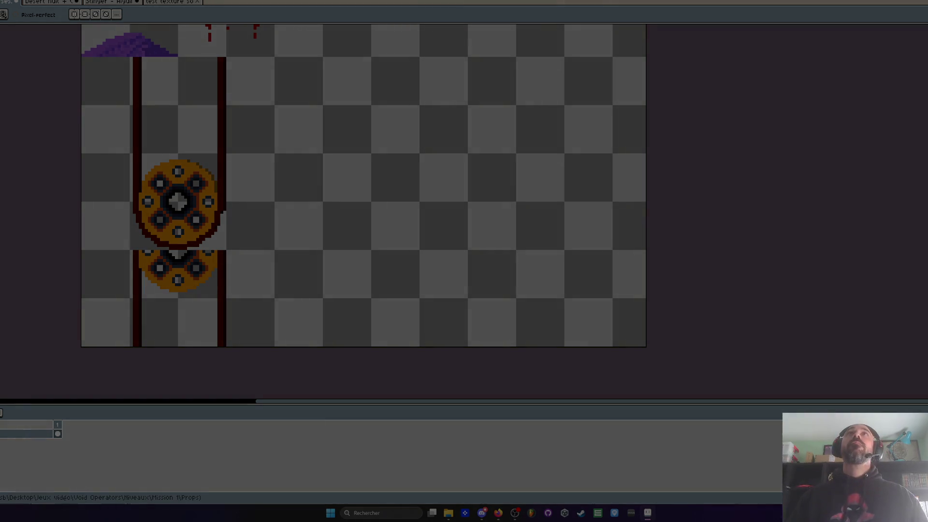
pyautogui.press('ctrl')
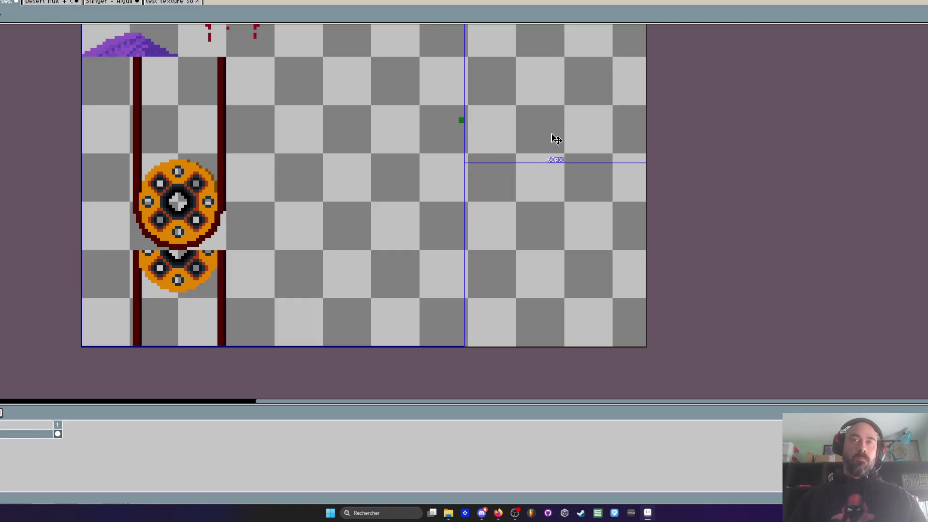
pyautogui.hotkey('ctrl', 'v')
pyautogui.scroll(-5, 494, 126)
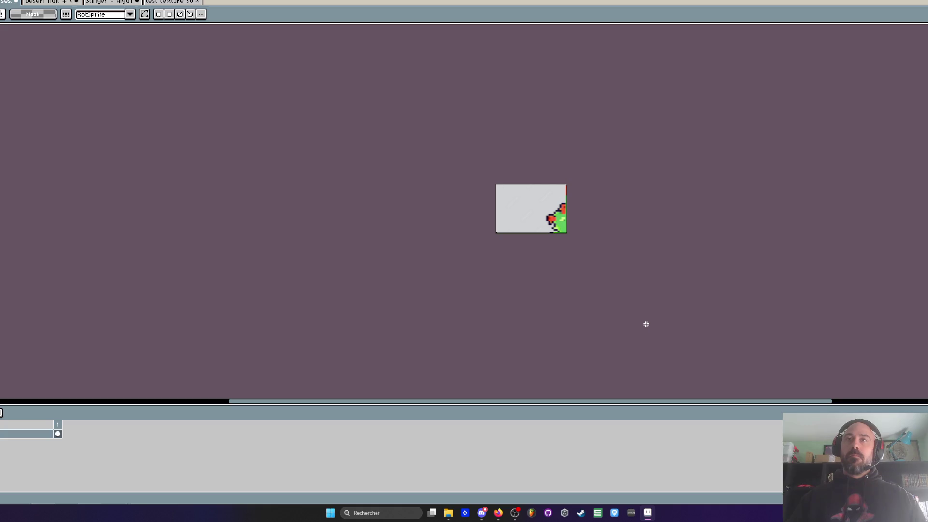
# - Shrink the pasted cactus to about 52x48 pixels and commit it right of the gear wheels
pyautogui.moveTo(645, 322); pyautogui.dragTo(516, 202)
pyautogui.scroll(3, 519, 197)
pyautogui.scroll(1, 519, 197)
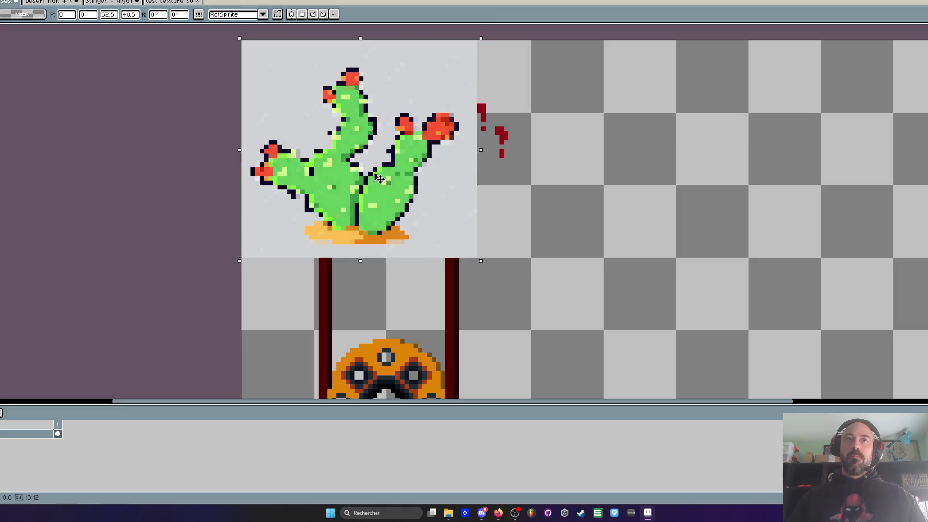
pyautogui.moveTo(404, 170); pyautogui.dragTo(684, 228)
pyautogui.scroll(-2, 684, 229)
pyautogui.moveTo(709, 281)
pyautogui.mouseDown()
pyautogui.moveTo(742, 317)
pyautogui.moveTo(766, 321)
pyautogui.moveTo(798, 363)
pyautogui.moveTo(768, 228)
pyautogui.mouseUp()
pyautogui.moveTo(710, 175)
pyautogui.mouseDown()
pyautogui.moveTo(715, 196)
pyautogui.moveTo(690, 218)
pyautogui.mouseUp()
pyautogui.press('Return')
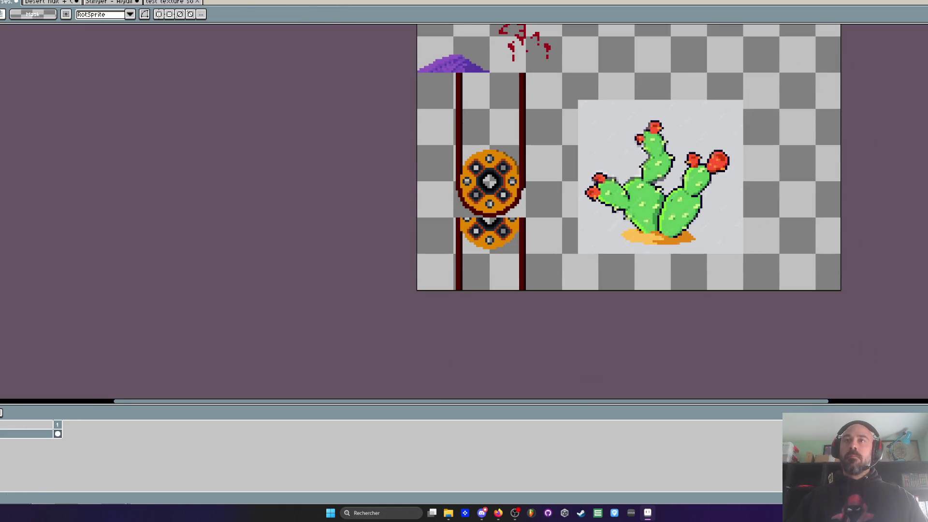
# - Pan and zoom the view to inspect the placed cactus
pyautogui.scroll(2, 597, 145)
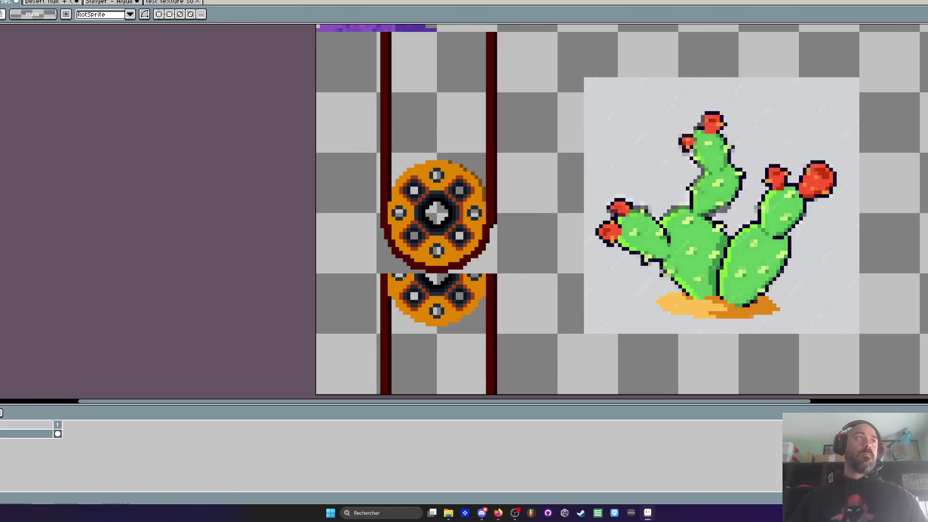
pyautogui.press('space')
pyautogui.moveTo(649, 139); pyautogui.dragTo(610, 120)
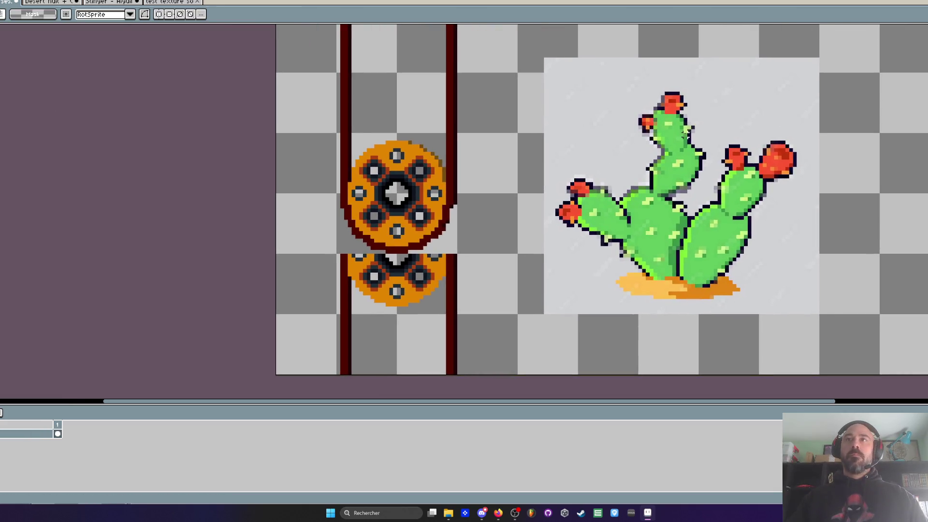
pyautogui.scroll(2, 653, 145)
pyautogui.scroll(-1, 677, 135)
pyautogui.scroll(-2, 686, 133)
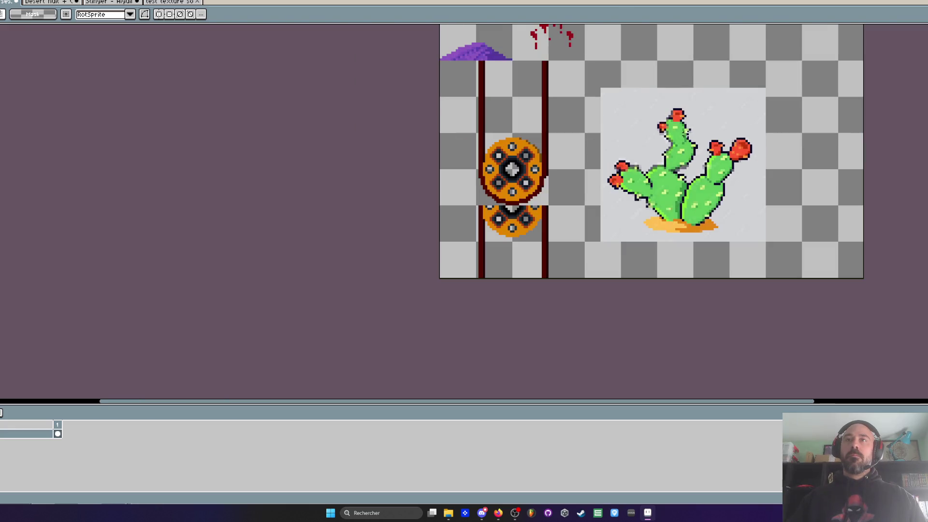
pyautogui.scroll(-2, 693, 203)
pyautogui.scroll(1, 693, 203)
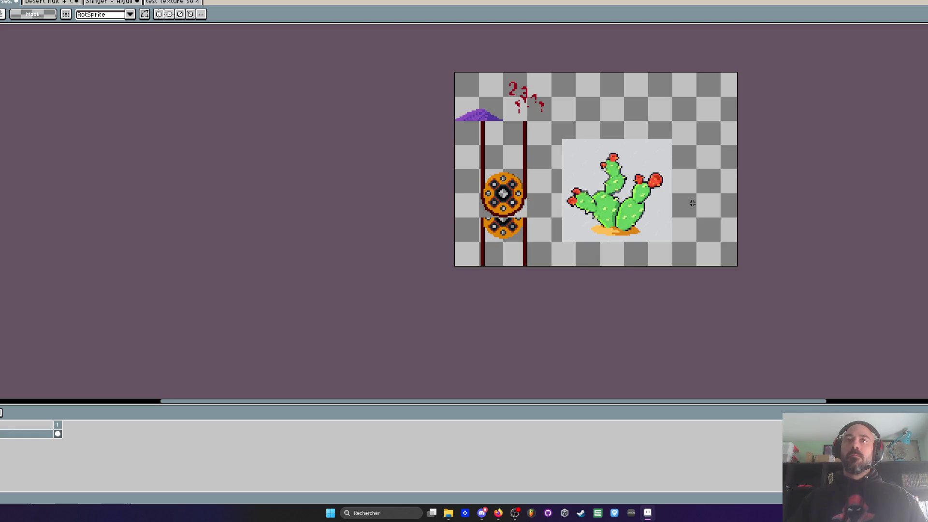
pyautogui.scroll(2, 619, 207)
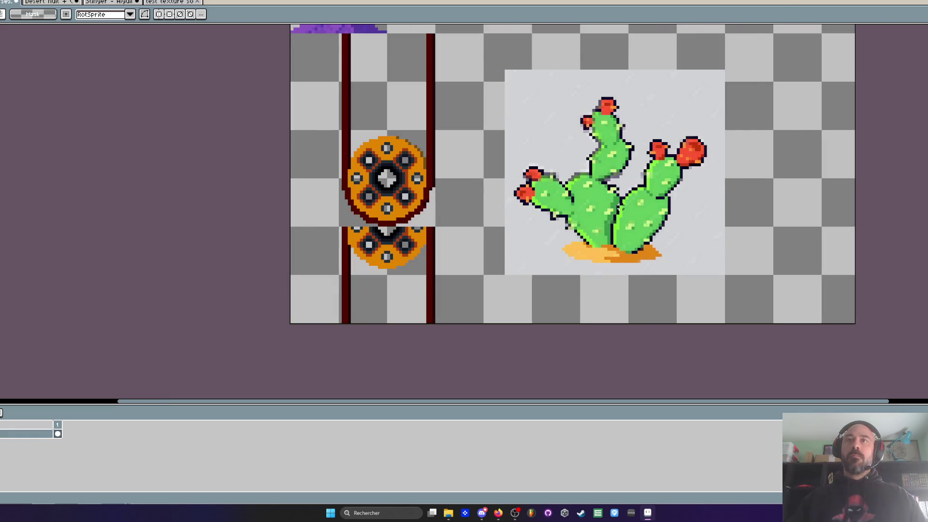
pyautogui.scroll(2, 620, 207)
pyautogui.press('alt')
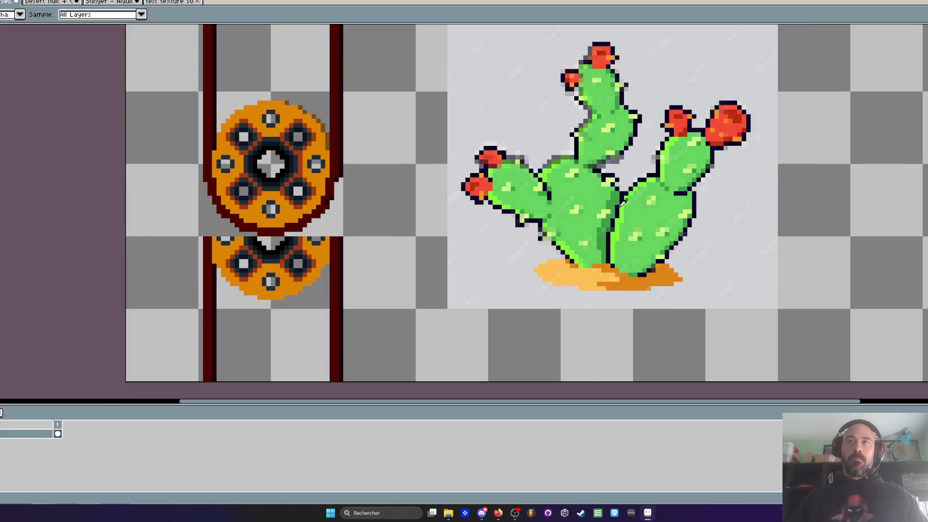
pyautogui.hscroll(-2, 501, 202)
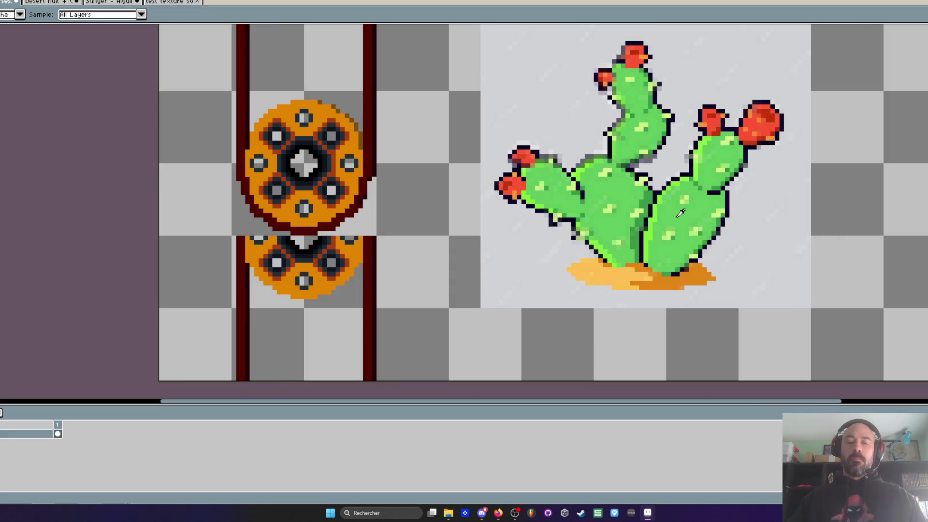
pyautogui.scroll(3, 672, 270)
pyautogui.click(611, 246)
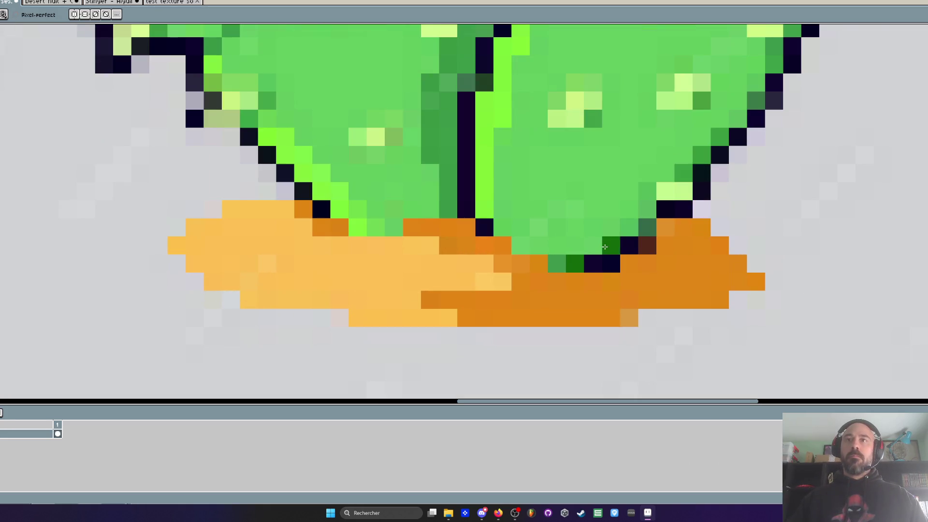
pyautogui.click(629, 228)
pyautogui.click(647, 209)
pyautogui.click(683, 172)
pyautogui.click(665, 191)
pyautogui.click(647, 227)
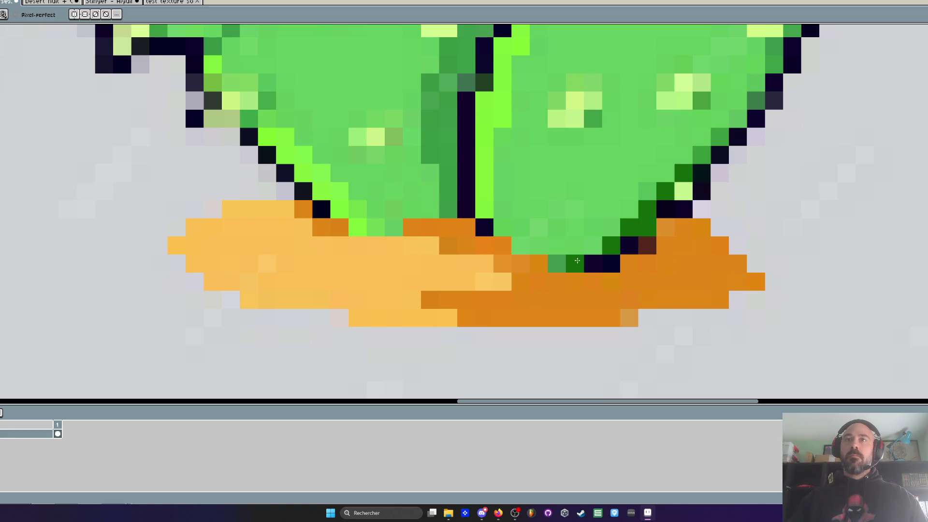
pyautogui.scroll(2, 623, 232)
pyautogui.click(628, 220)
pyautogui.click(664, 184)
pyautogui.click(682, 166)
pyautogui.scroll(2, 677, 174)
pyautogui.click(668, 159)
pyautogui.click(682, 140)
pyautogui.scroll(-3, 678, 141)
pyautogui.scroll(3, 674, 112)
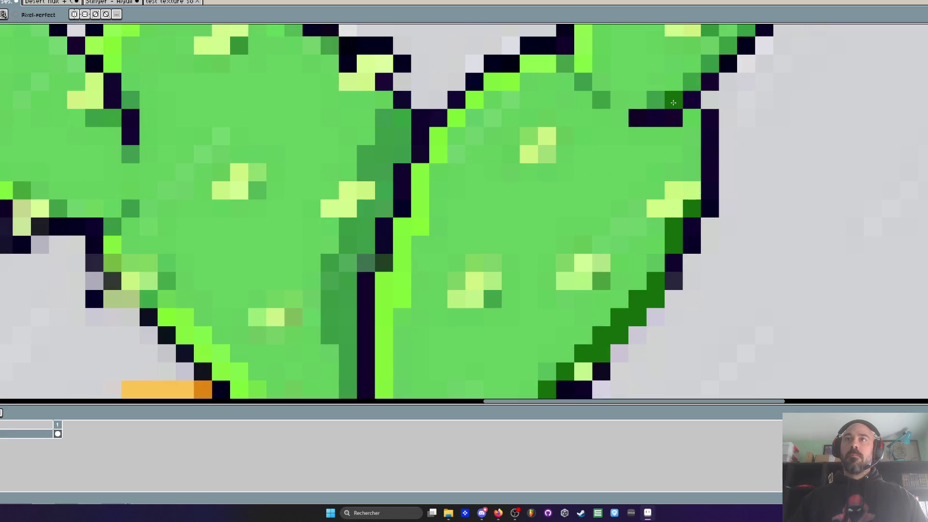
pyautogui.scroll(1, 679, 115)
pyautogui.click(677, 115)
pyautogui.click(695, 97)
pyautogui.click(714, 79)
pyautogui.click(732, 61)
pyautogui.click(732, 42)
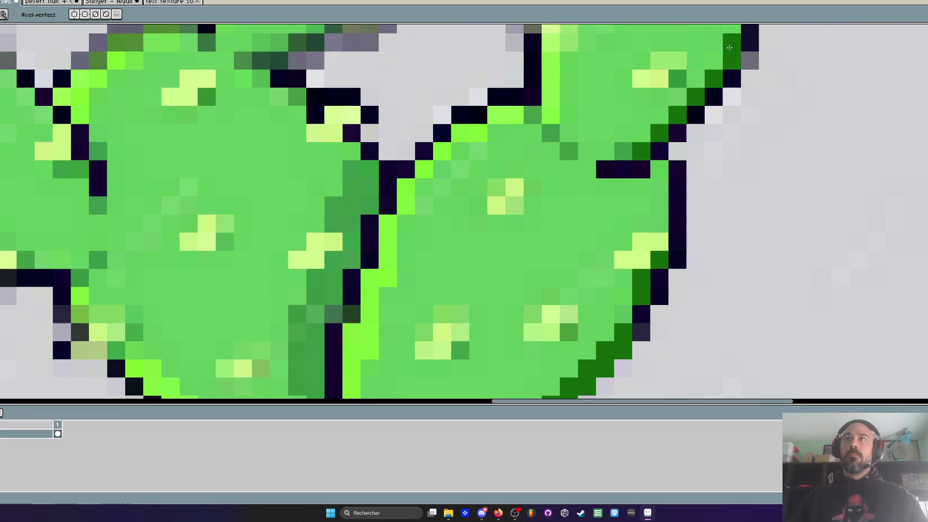
pyautogui.moveTo(351, 169)
pyautogui.mouseDown()
pyautogui.moveTo(370, 206)
pyautogui.moveTo(334, 242)
pyautogui.moveTo(350, 261)
pyautogui.mouseUp()
pyautogui.hotkey('ctrl', 'z')
pyautogui.moveTo(334, 205)
pyautogui.mouseDown()
pyautogui.moveTo(351, 251)
pyautogui.moveTo(315, 295)
pyautogui.mouseUp()
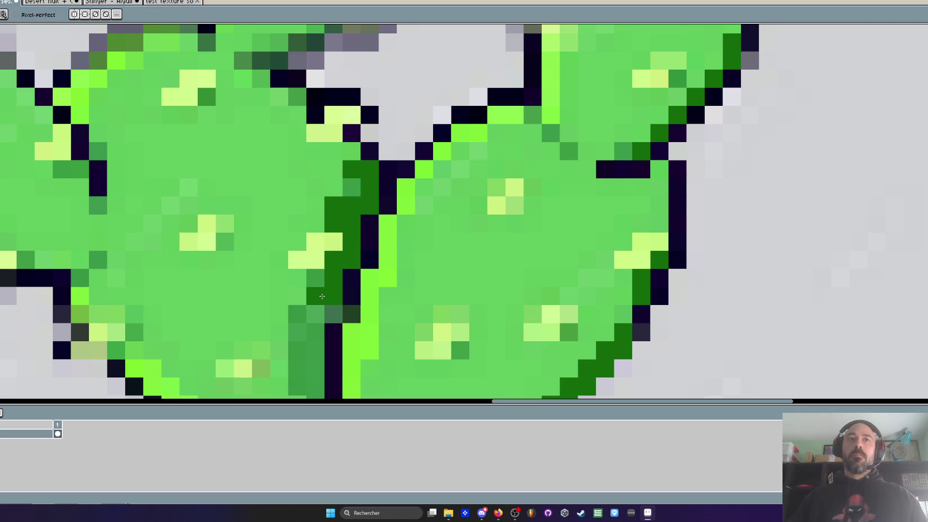
pyautogui.scroll(-2, 319, 280)
pyautogui.moveTo(329, 256); pyautogui.dragTo(305, 272)
pyautogui.scroll(-1, 305, 272)
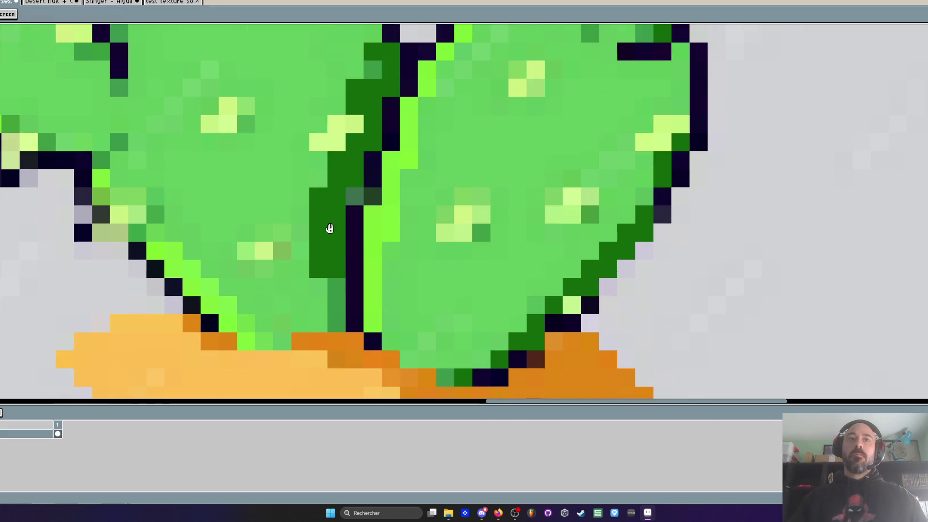
pyautogui.scroll(-2, 367, 275)
pyautogui.scroll(3, 288, 210)
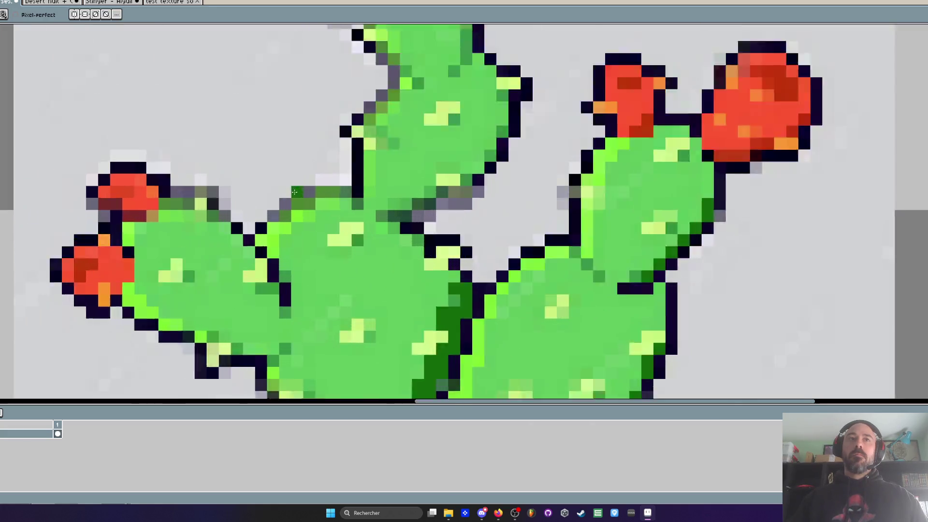
pyautogui.click(301, 216)
pyautogui.click(324, 216)
pyautogui.click(276, 241)
pyautogui.scroll(-3, 391, 188)
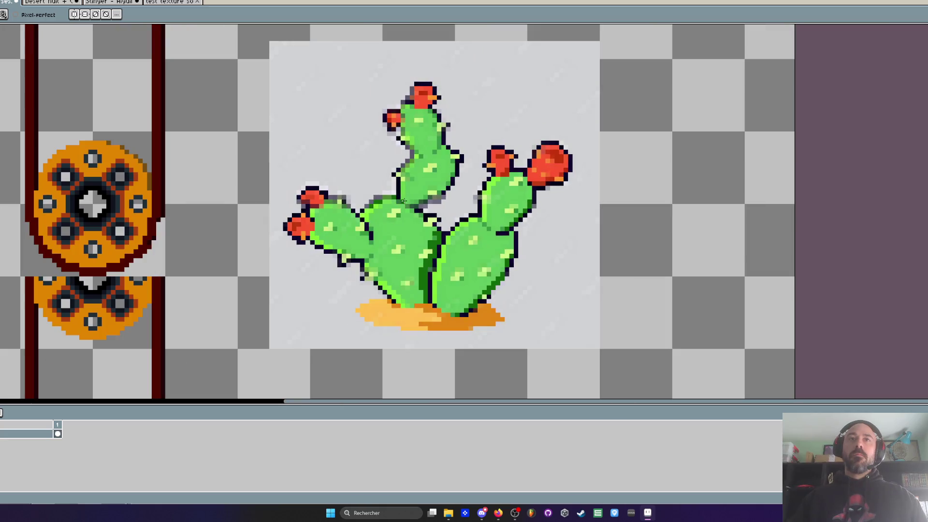
pyautogui.scroll(2, 387, 179)
pyautogui.scroll(1, 384, 169)
pyautogui.click(384, 167)
pyautogui.click(404, 113)
pyautogui.click(394, 104)
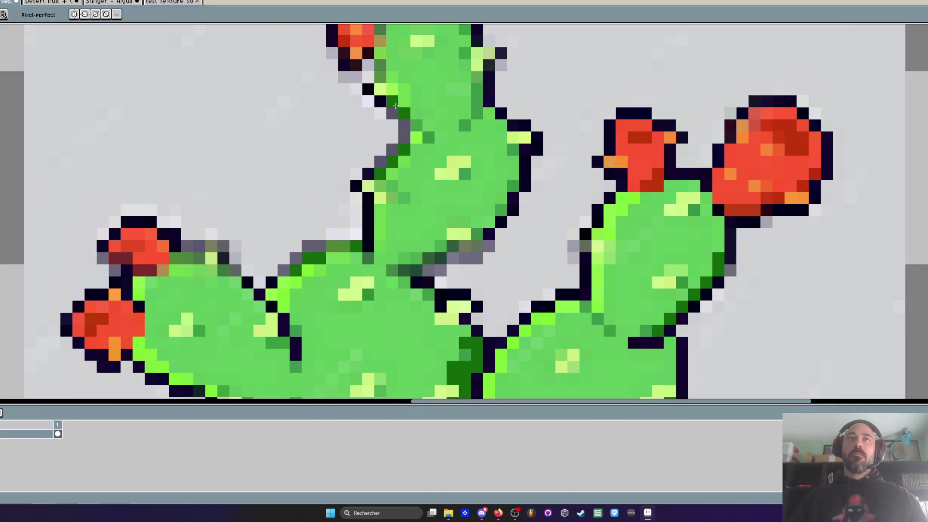
pyautogui.click(381, 73)
pyautogui.scroll(-3, 382, 73)
pyautogui.scroll(3, 416, 116)
pyautogui.moveTo(417, 106); pyautogui.dragTo(416, 138)
pyautogui.click(440, 158)
pyautogui.moveTo(454, 193)
pyautogui.mouseDown()
pyautogui.moveTo(453, 220)
pyautogui.moveTo(432, 254)
pyautogui.mouseUp()
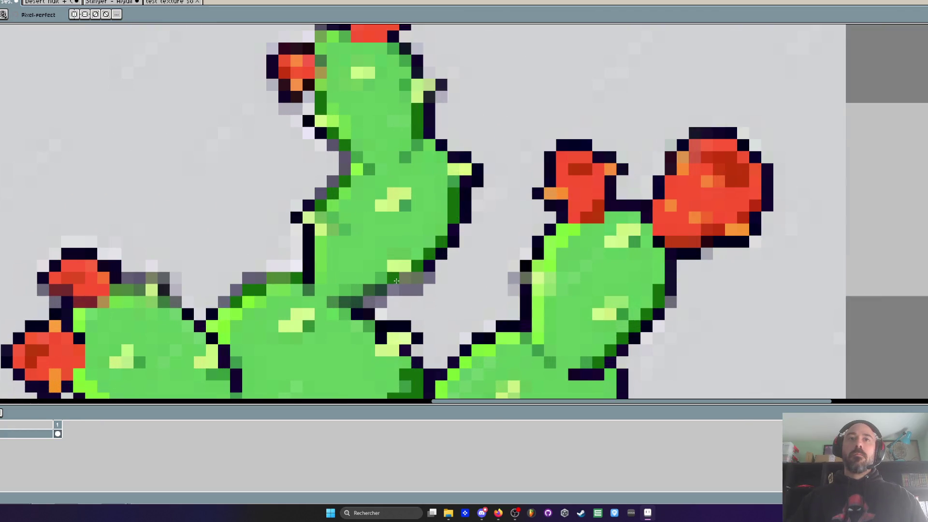
pyautogui.scroll(-3, 339, 302)
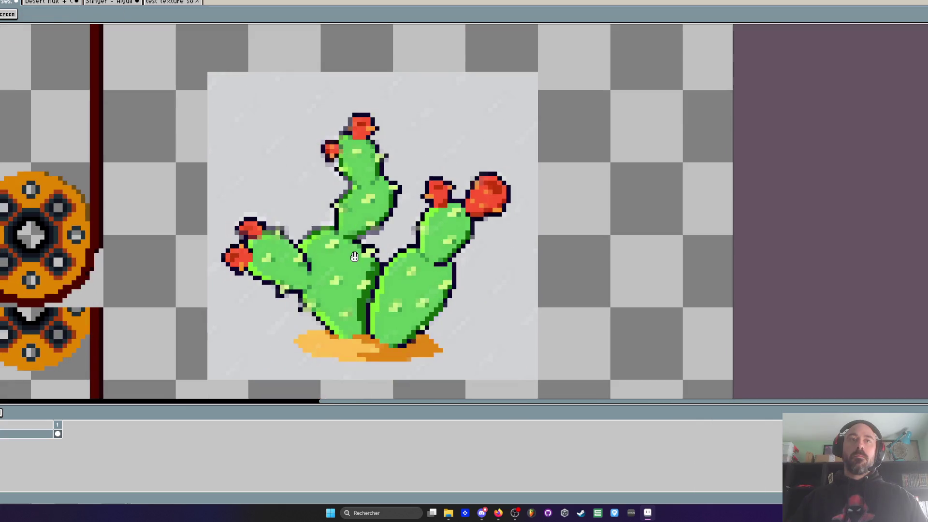
pyautogui.scroll(3, 264, 309)
pyautogui.scroll(1, 264, 309)
pyautogui.scroll(-2, 264, 308)
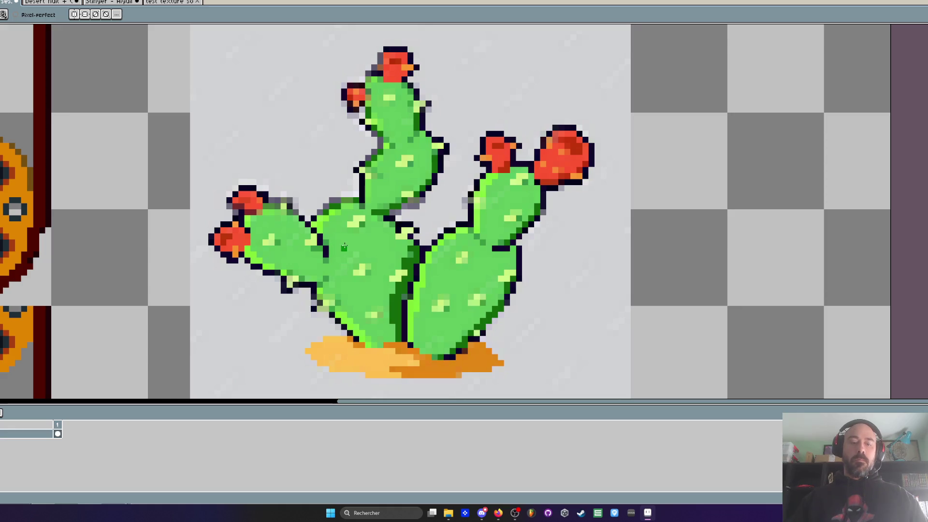
pyautogui.press('g')
pyautogui.click(462, 284)
pyautogui.hotkey('ctrl', 'z')
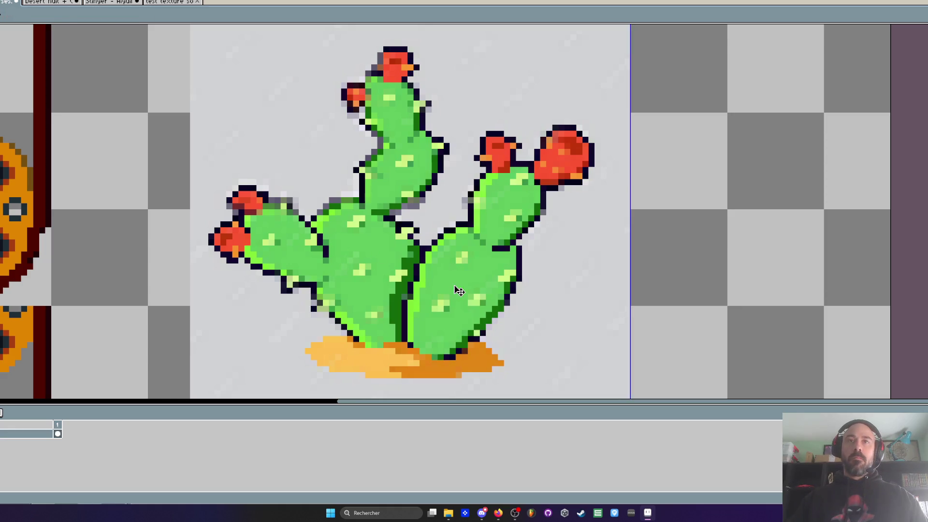
pyautogui.scroll(-1, 454, 286)
pyautogui.scroll(3, 454, 285)
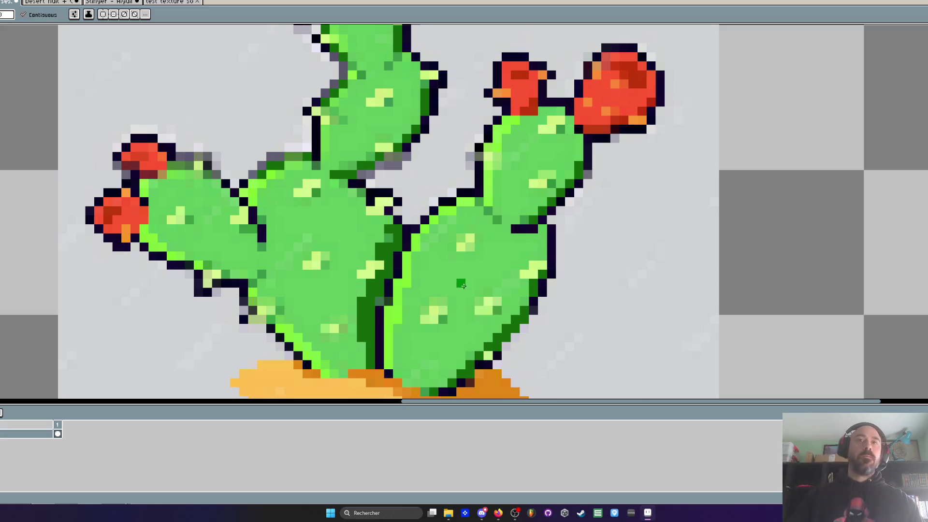
pyautogui.scroll(-2, 463, 286)
pyautogui.click(464, 286)
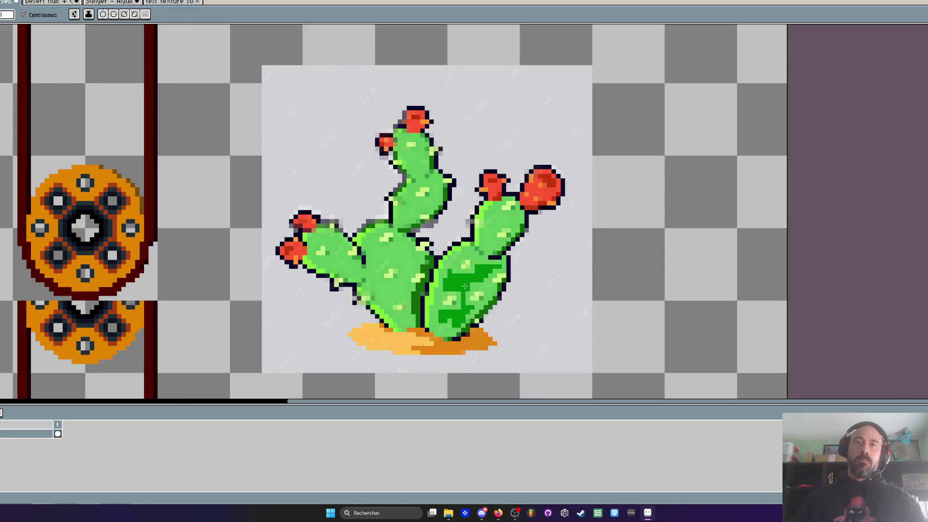
pyautogui.press('ctrl')
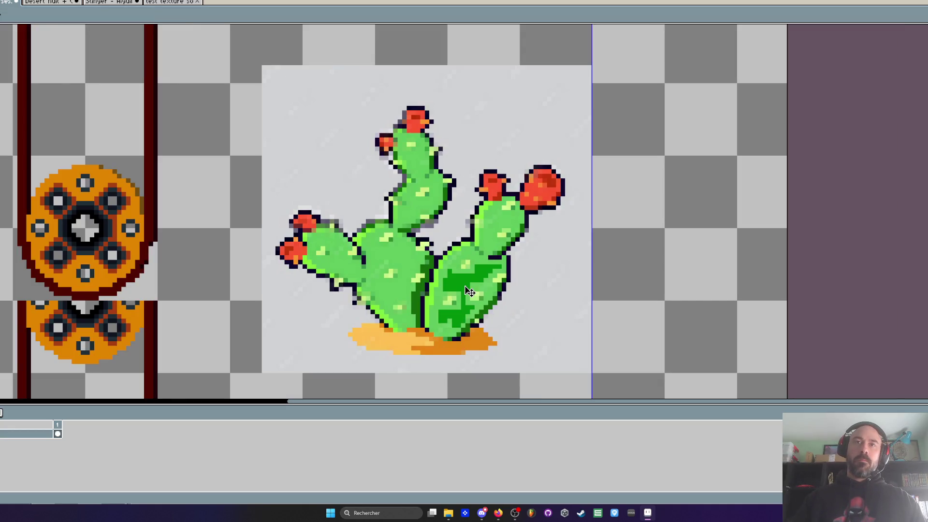
pyautogui.hotkey('ctrl', 'z')
pyautogui.scroll(1, 468, 286)
pyautogui.press('alt')
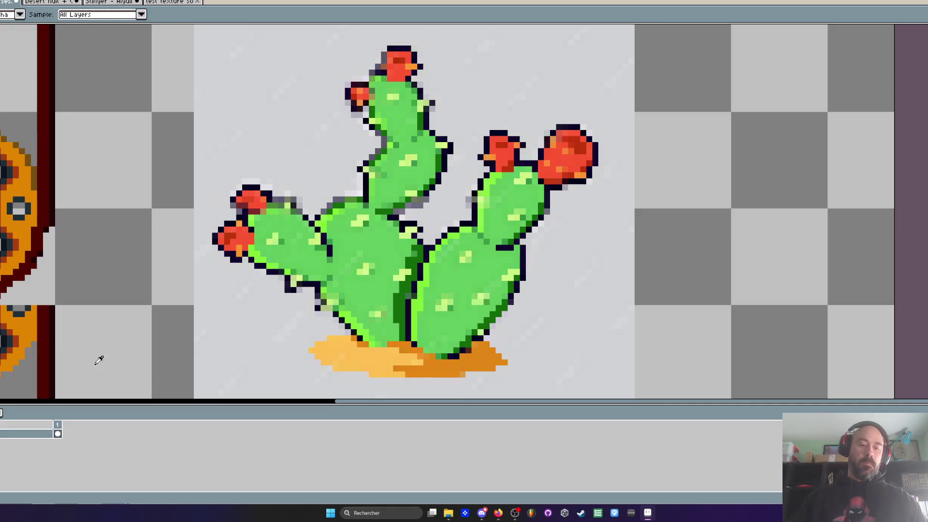
pyautogui.click(457, 287)
pyautogui.press('ctrl')
pyautogui.hotkey('ctrl', 'z')
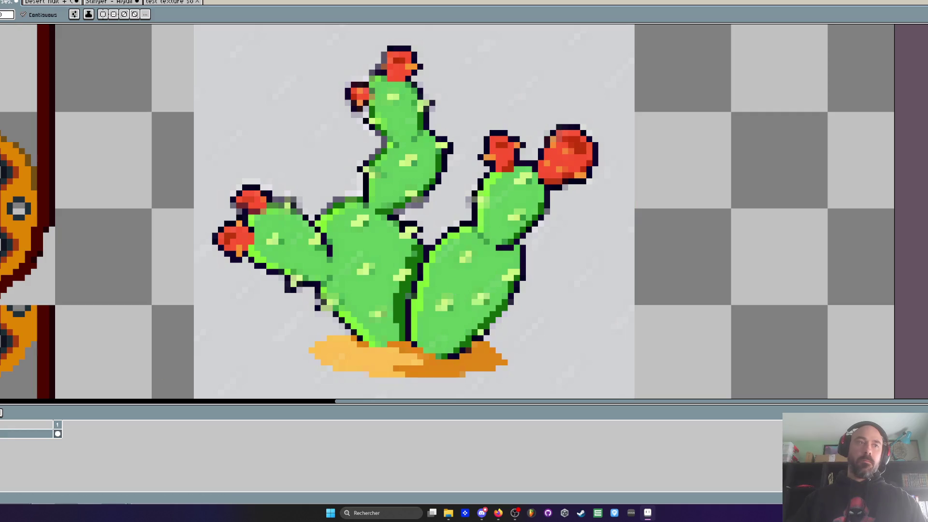
pyautogui.click(448, 276)
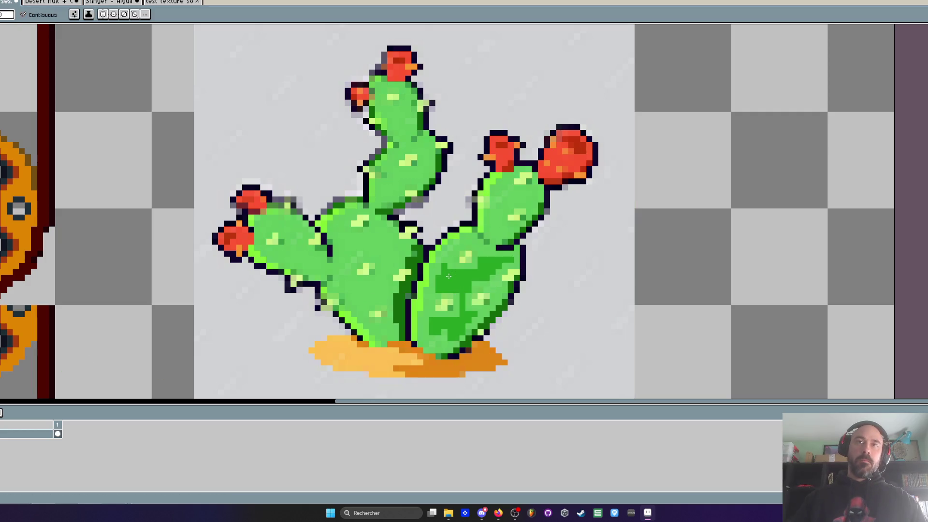
pyautogui.hotkey('ctrl', 'z')
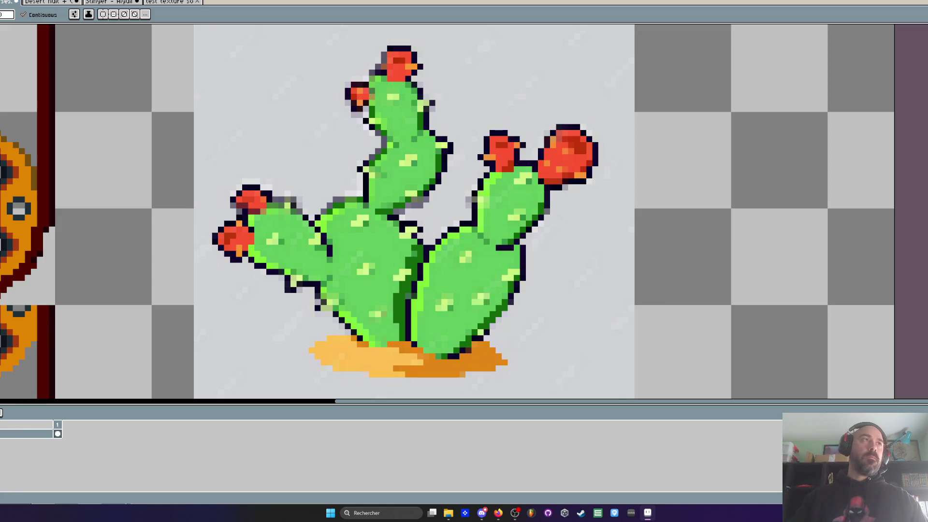
pyautogui.click(700, 200)
pyautogui.hotkey('ctrl', 'z')
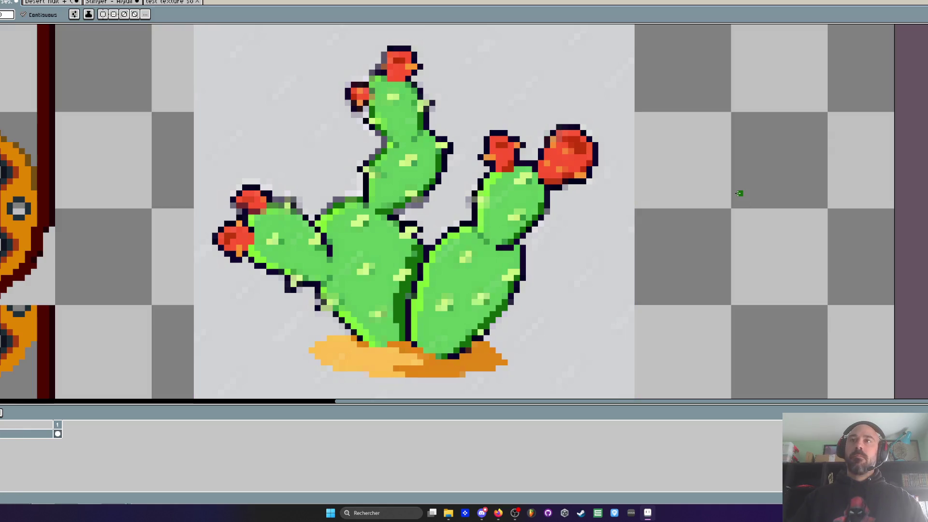
pyautogui.scroll(2, 745, 192)
# - Draw dark, mid and bright green strokes to the right of the cactus
pyautogui.press('b')
pyautogui.moveTo(681, 205); pyautogui.dragTo(798, 191)
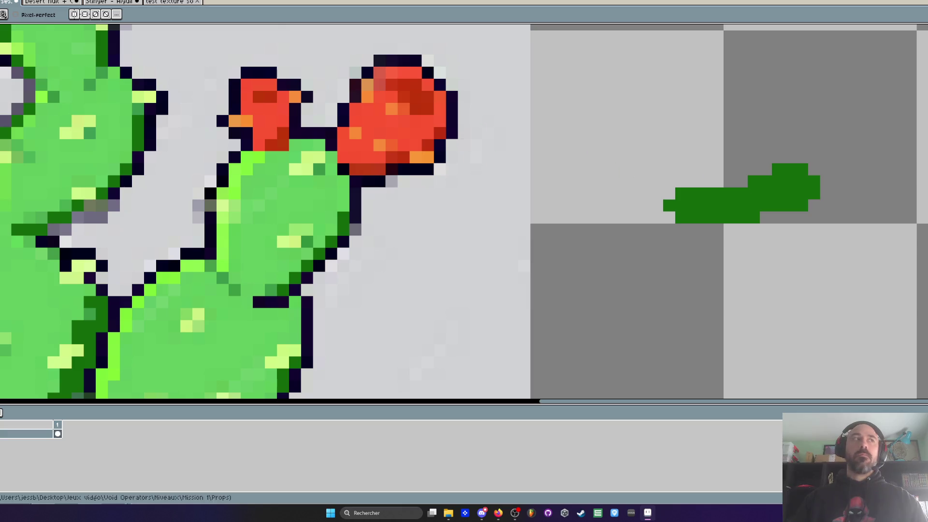
pyautogui.moveTo(682, 169); pyautogui.dragTo(802, 157)
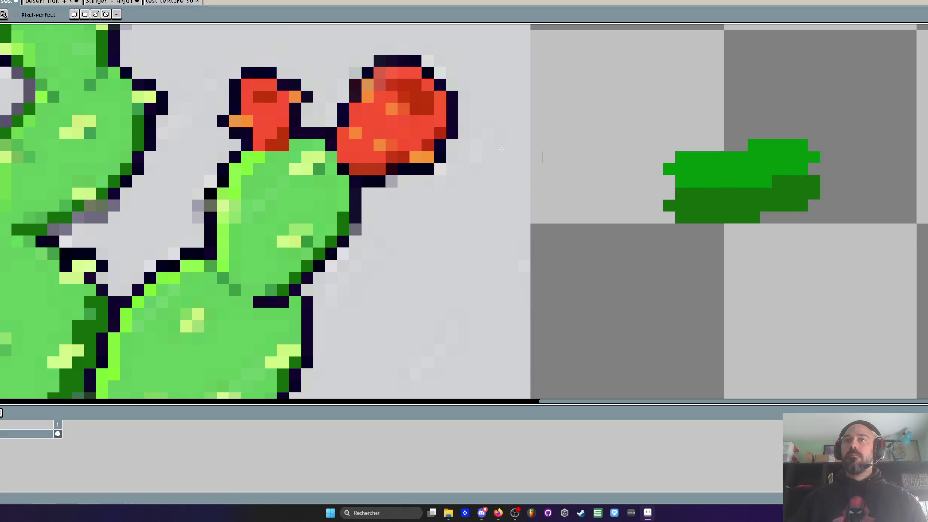
pyautogui.moveTo(705, 135); pyautogui.dragTo(784, 128)
pyautogui.scroll(-3, 717, 153)
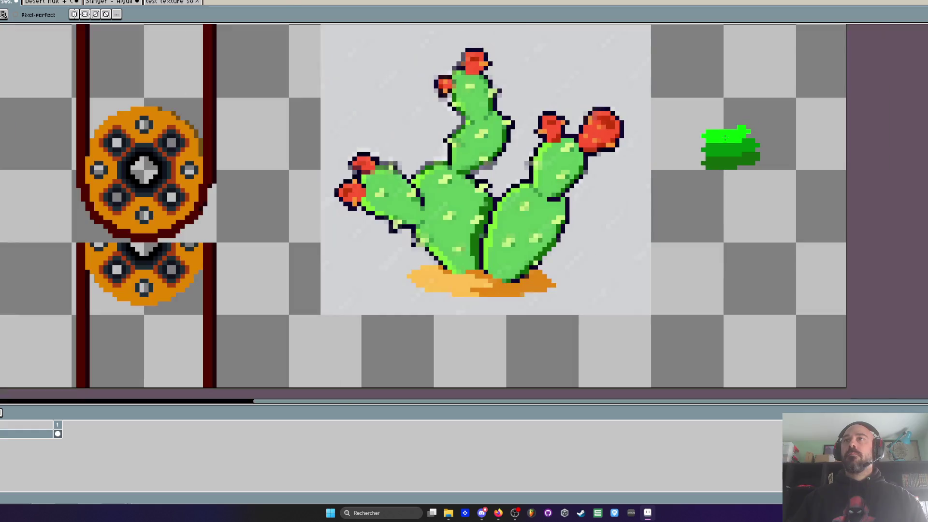
pyautogui.press('i')
pyautogui.scroll(3, 717, 153)
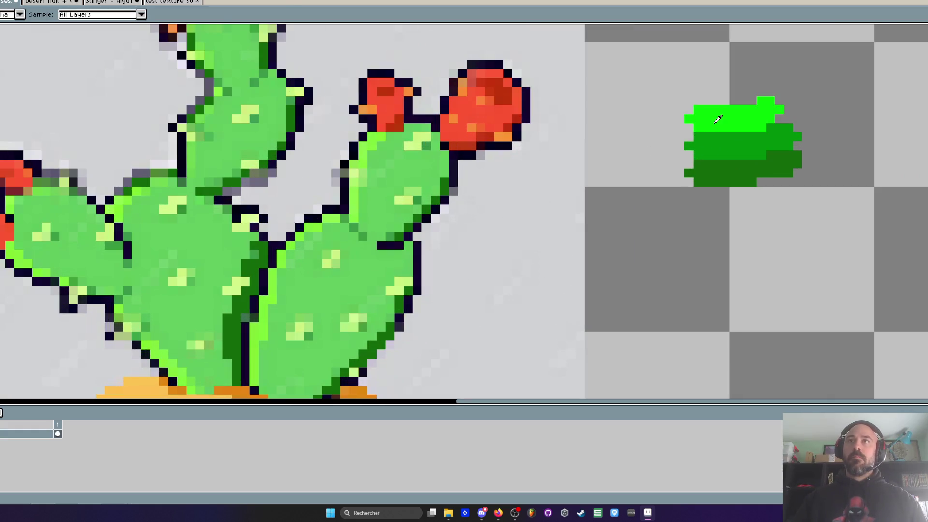
pyautogui.scroll(1, 716, 121)
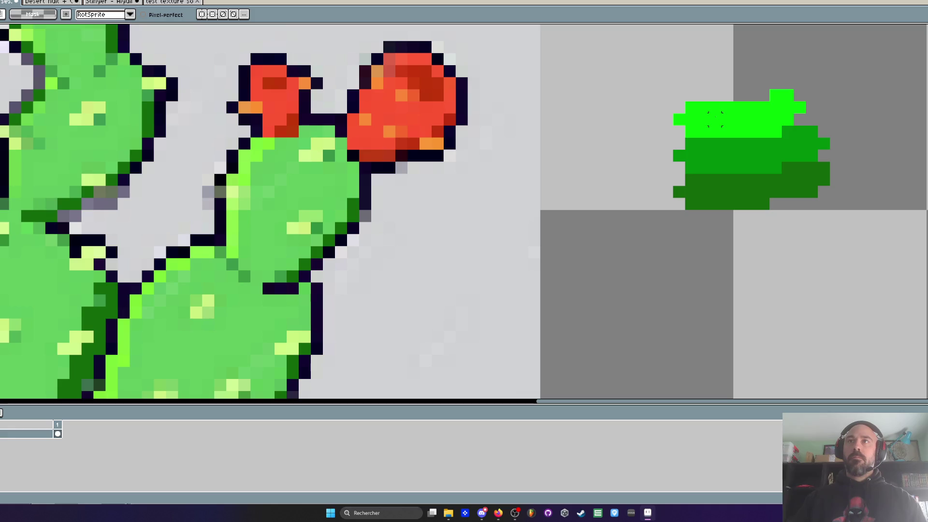
# - Magic-wand select the bright green strip and lift it above the dark blob
pyautogui.press('w')
pyautogui.click(723, 112)
pyautogui.moveTo(722, 112); pyautogui.dragTo(720, 80)
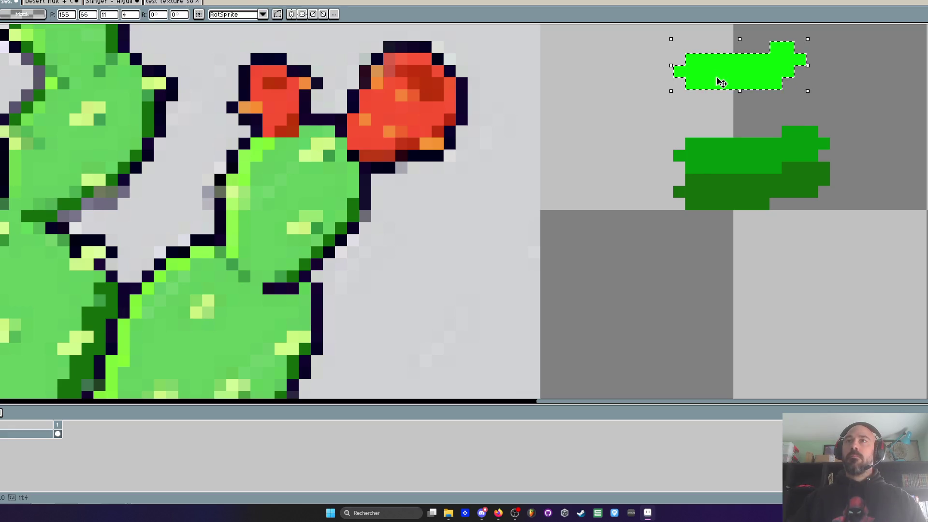
pyautogui.scroll(-3, 721, 96)
pyautogui.press('Return')
pyautogui.scroll(2, 721, 96)
# - Add a row of dark green pixels beneath the bush shape
pyautogui.press('i')
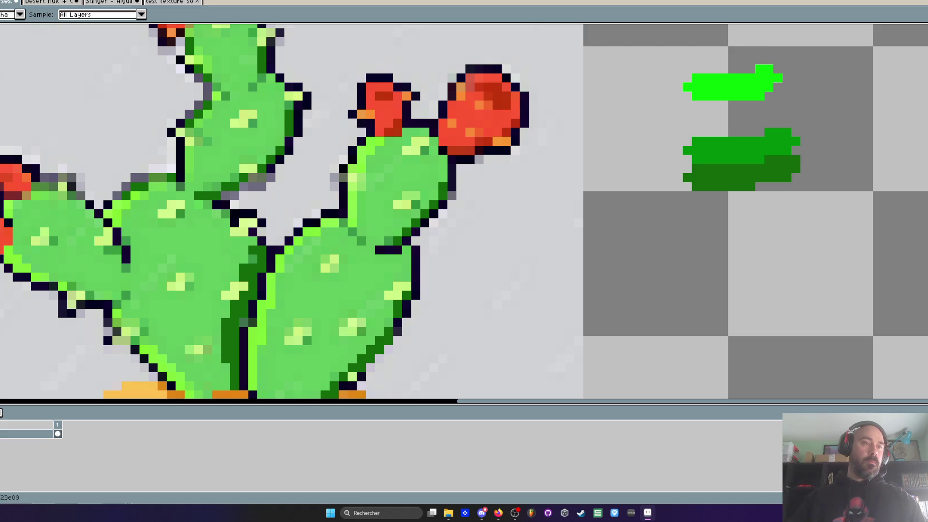
pyautogui.press('b')
pyautogui.scroll(1, 706, 203)
pyautogui.moveTo(704, 201)
pyautogui.mouseDown()
pyautogui.moveTo(687, 203)
pyautogui.moveTo(829, 183)
pyautogui.moveTo(841, 200)
pyautogui.mouseUp()
pyautogui.scroll(-2, 841, 201)
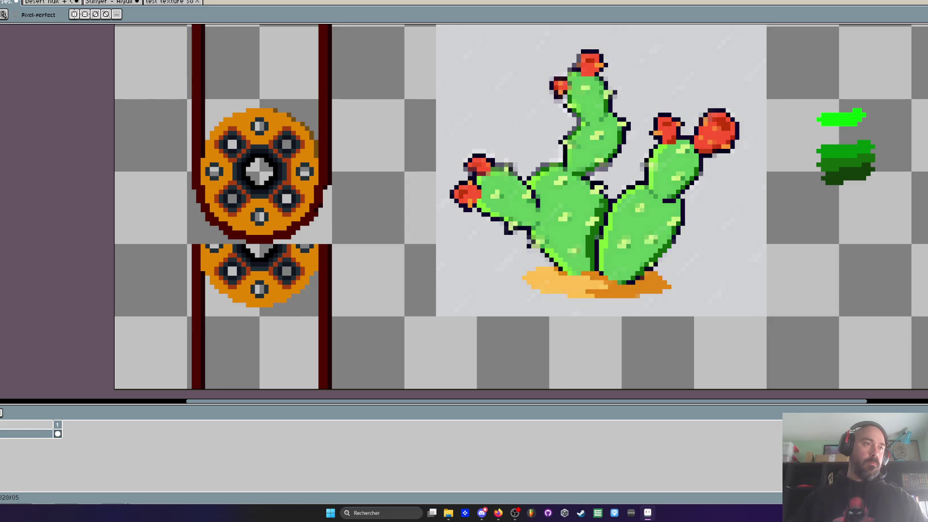
pyautogui.scroll(1, 879, 128)
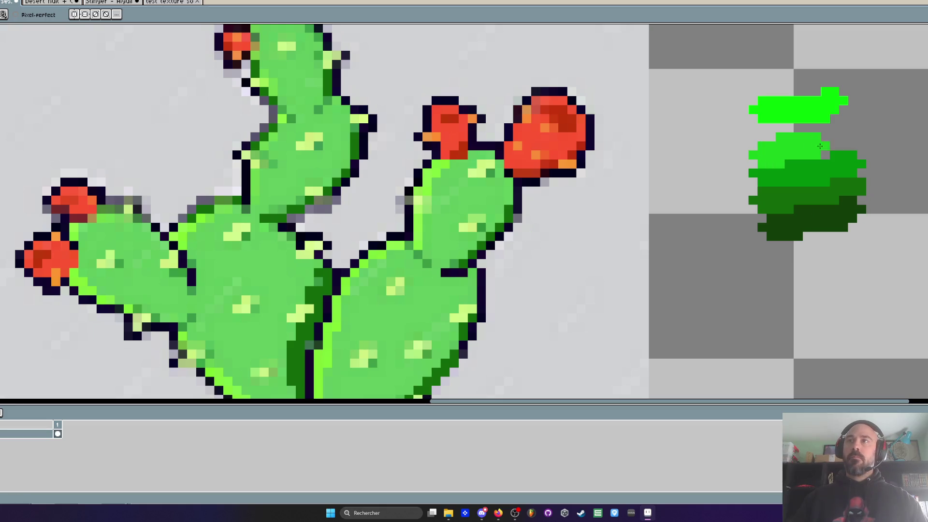
pyautogui.scroll(-3, 863, 162)
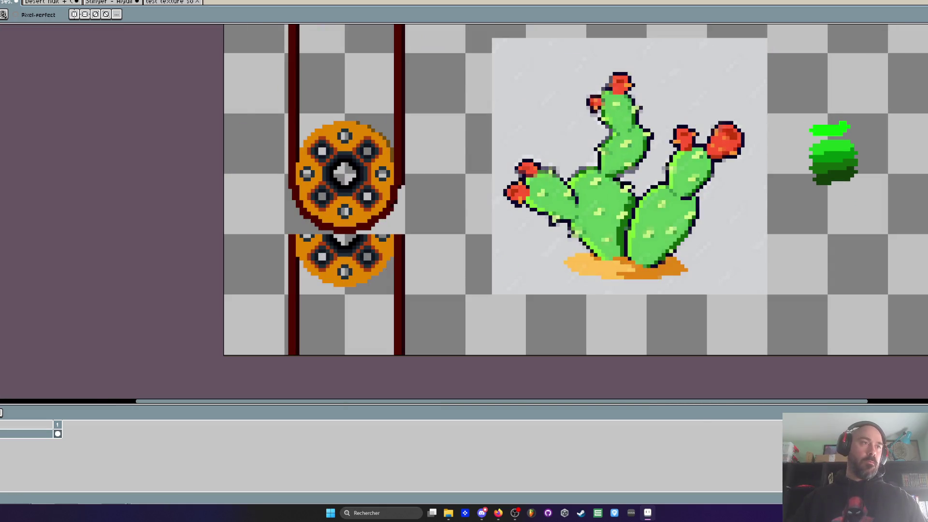
pyautogui.scroll(1, 830, 169)
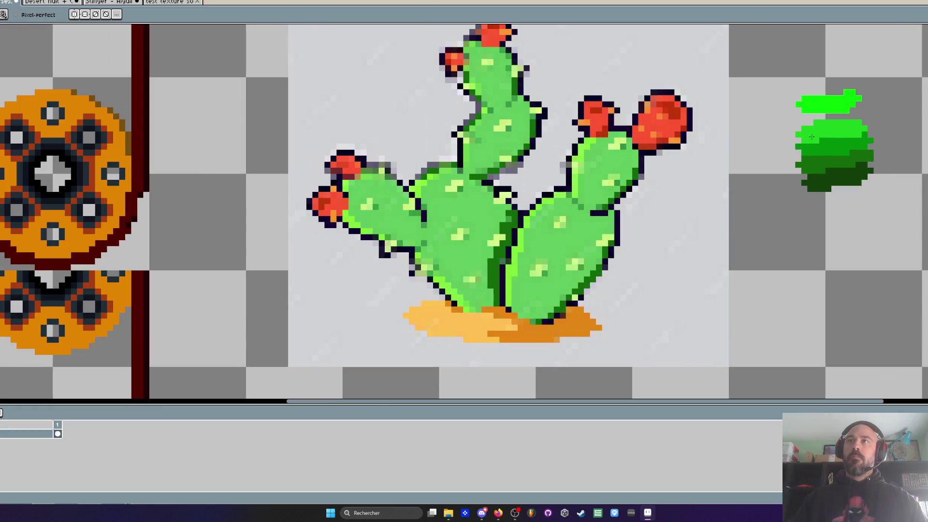
pyautogui.scroll(1, 581, 165)
pyautogui.scroll(-2, 540, 174)
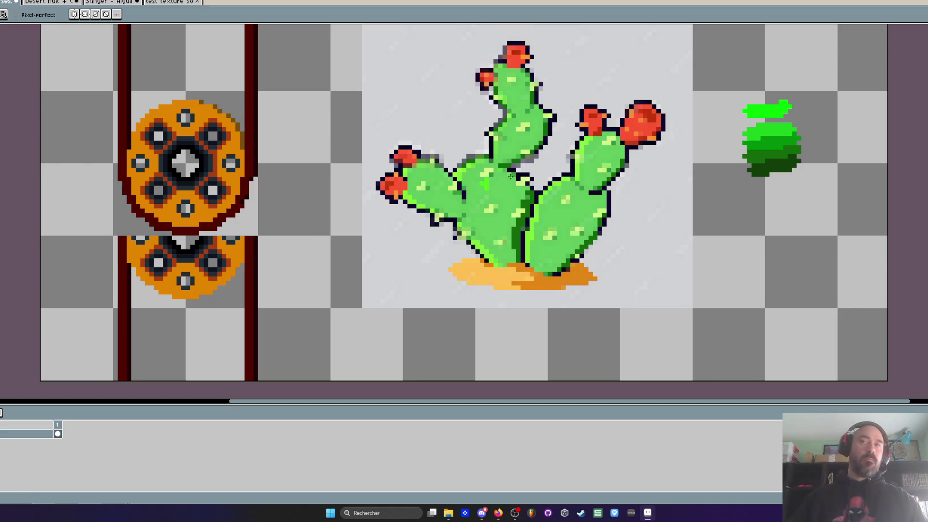
pyautogui.scroll(1, 747, 120)
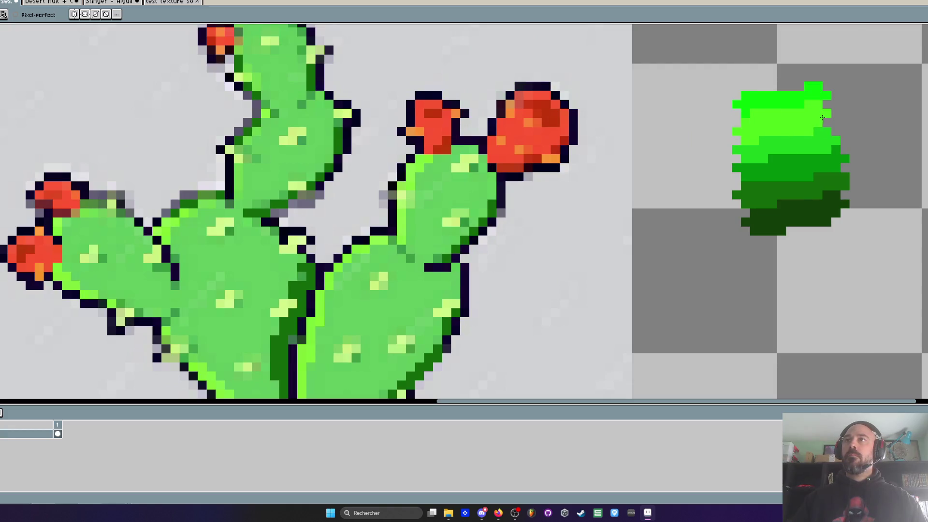
pyautogui.scroll(-2, 850, 122)
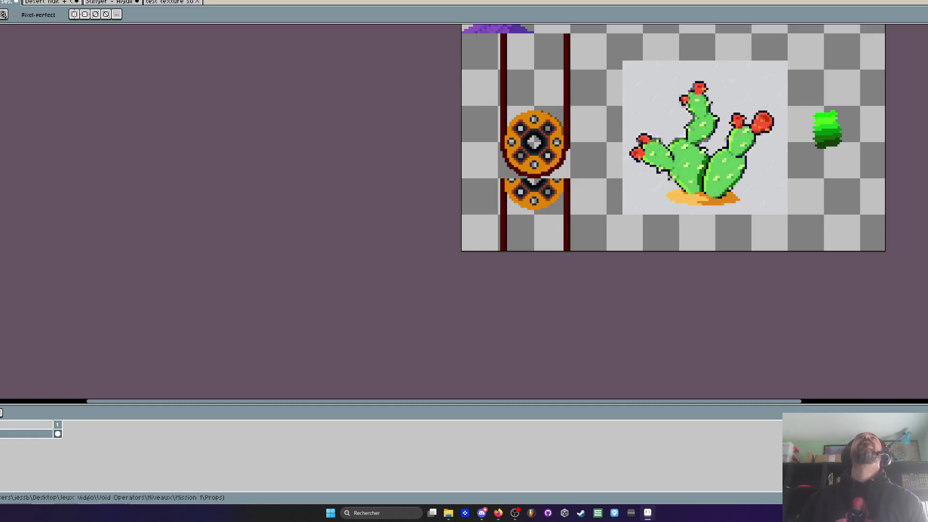
pyautogui.hotkey('alt', 'Tab')
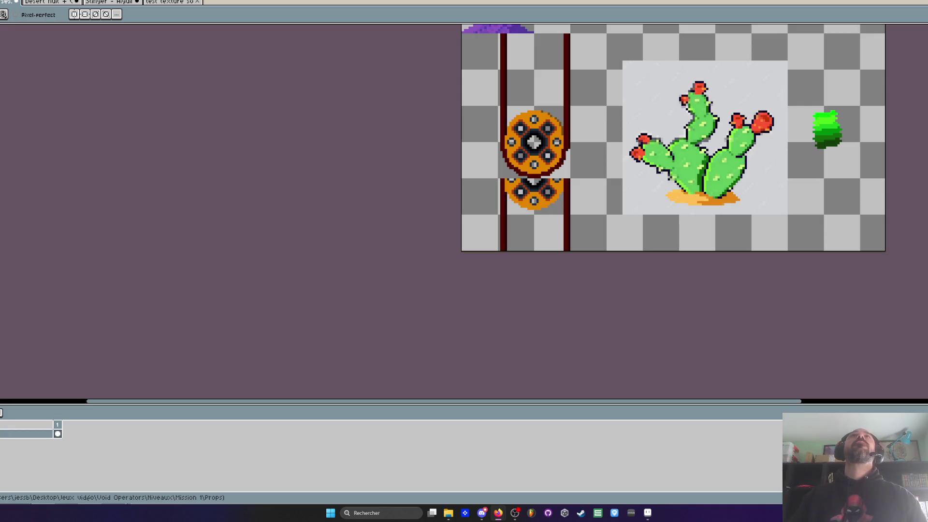
pyautogui.scroll(-1, 628, 91)
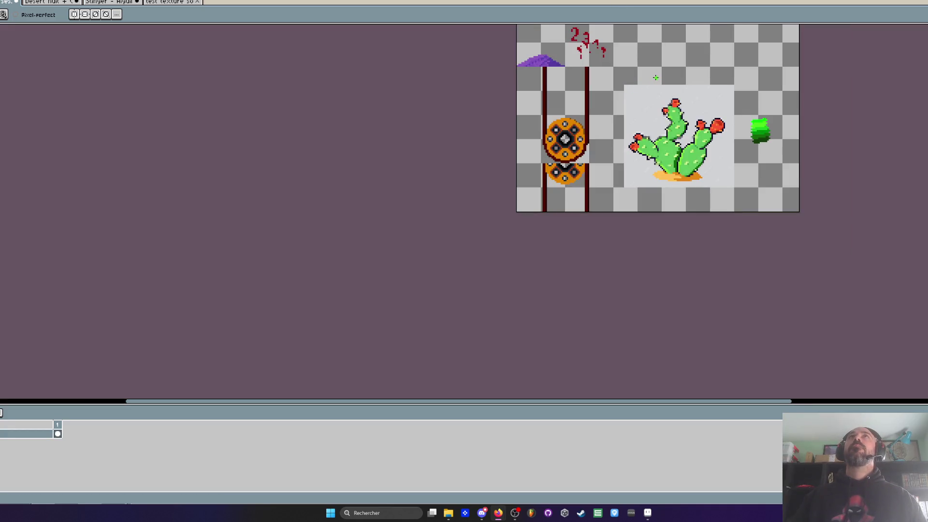
pyautogui.moveTo(652, 56); pyautogui.dragTo(417, 97)
pyautogui.scroll(1, 404, 155)
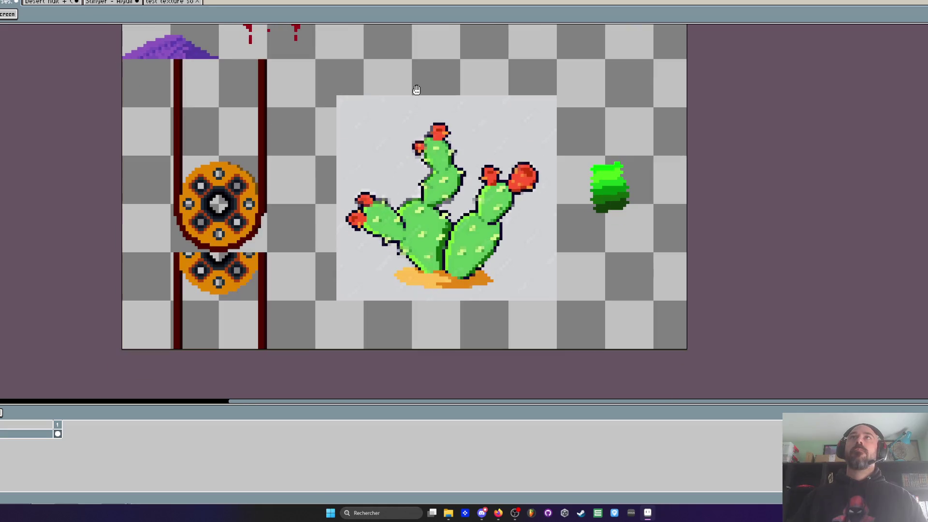
pyautogui.scroll(1, 410, 127)
pyautogui.scroll(1, 553, 212)
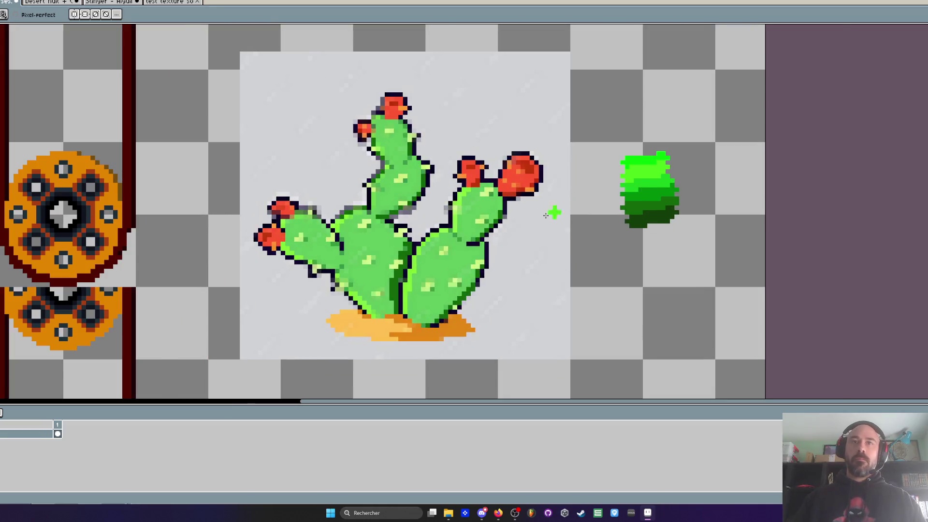
pyautogui.scroll(1, 531, 230)
# - Paint the right cactus pad bright green and add light green highlight pixels
pyautogui.press('alt')
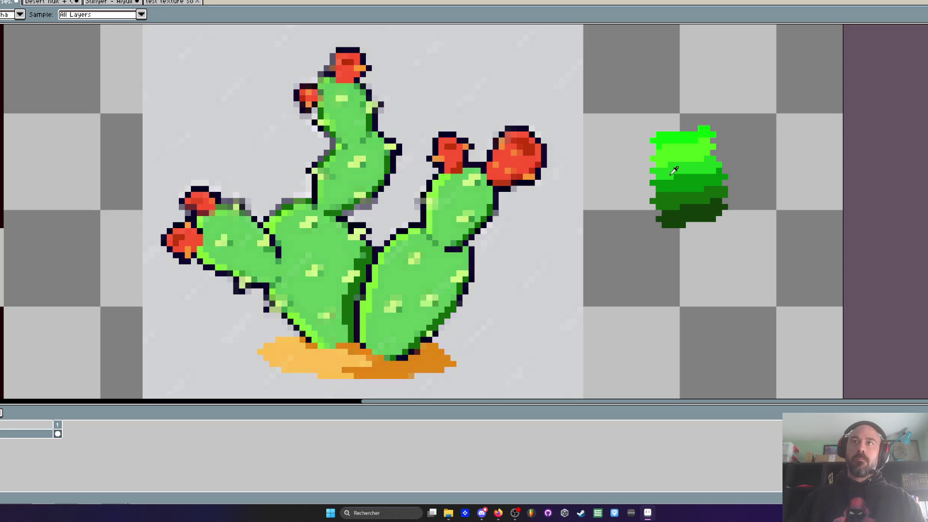
pyautogui.scroll(1, 423, 273)
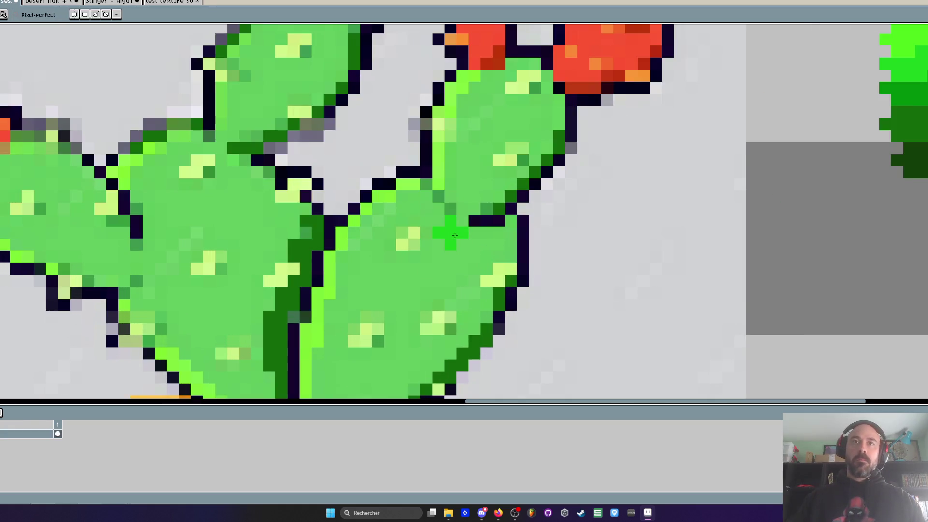
pyautogui.moveTo(456, 235)
pyautogui.mouseDown()
pyautogui.moveTo(503, 239)
pyautogui.moveTo(511, 231)
pyautogui.moveTo(476, 256)
pyautogui.moveTo(424, 199)
pyautogui.moveTo(389, 208)
pyautogui.moveTo(360, 232)
pyautogui.moveTo(414, 212)
pyautogui.moveTo(438, 249)
pyautogui.moveTo(426, 271)
pyautogui.moveTo(461, 295)
pyautogui.moveTo(455, 261)
pyautogui.moveTo(415, 266)
pyautogui.moveTo(377, 254)
pyautogui.moveTo(384, 259)
pyautogui.moveTo(341, 290)
pyautogui.moveTo(336, 309)
pyautogui.moveTo(394, 320)
pyautogui.moveTo(498, 213)
pyautogui.moveTo(488, 191)
pyautogui.moveTo(414, 202)
pyautogui.moveTo(377, 154)
pyautogui.moveTo(420, 190)
pyautogui.moveTo(389, 184)
pyautogui.moveTo(418, 202)
pyautogui.moveTo(365, 214)
pyautogui.moveTo(389, 201)
pyautogui.moveTo(430, 217)
pyautogui.moveTo(424, 257)
pyautogui.moveTo(455, 241)
pyautogui.moveTo(382, 299)
pyautogui.moveTo(341, 263)
pyautogui.moveTo(379, 280)
pyautogui.moveTo(361, 264)
pyautogui.moveTo(347, 214)
pyautogui.moveTo(353, 238)
pyautogui.moveTo(384, 205)
pyautogui.mouseUp()
pyautogui.scroll(-2, 336, 309)
pyautogui.click(343, 303)
pyautogui.scroll(-2, 385, 205)
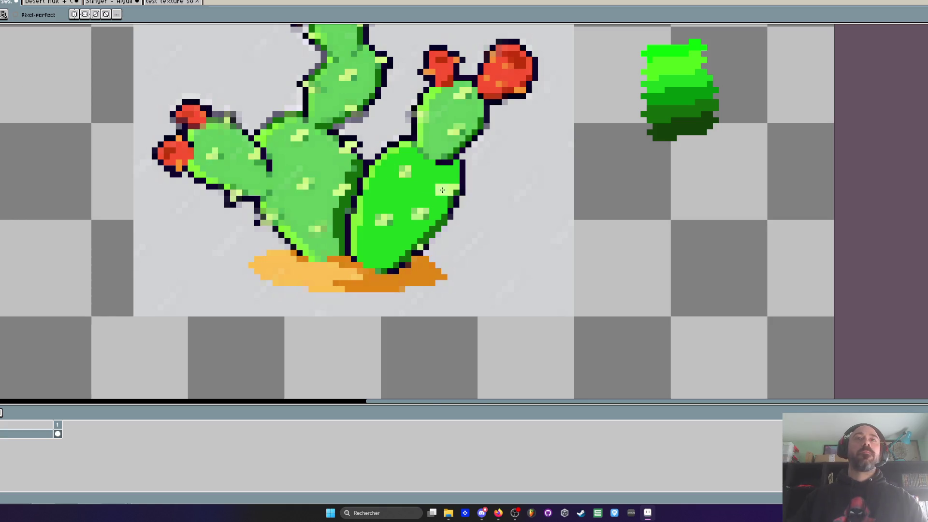
pyautogui.scroll(2, 457, 194)
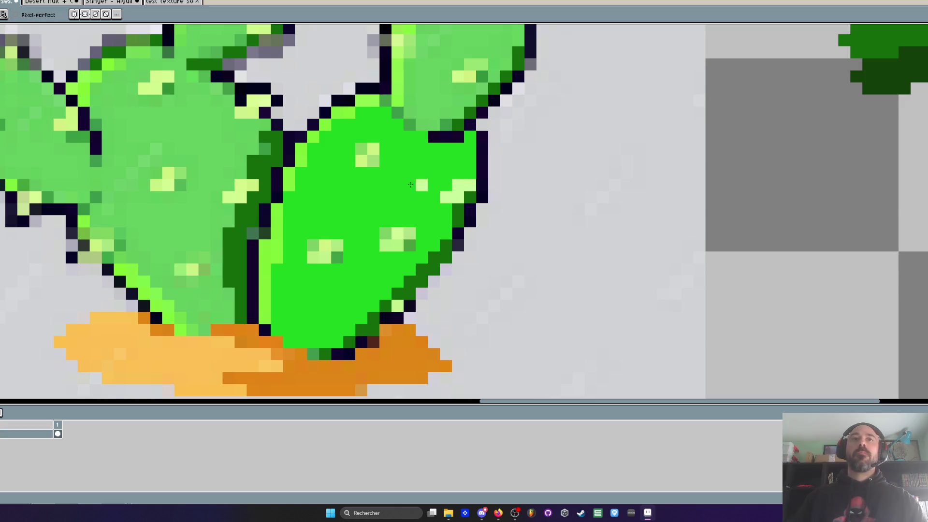
pyautogui.moveTo(376, 149)
pyautogui.mouseDown()
pyautogui.moveTo(374, 161)
pyautogui.moveTo(381, 153)
pyautogui.mouseUp()
pyautogui.scroll(-2, 392, 196)
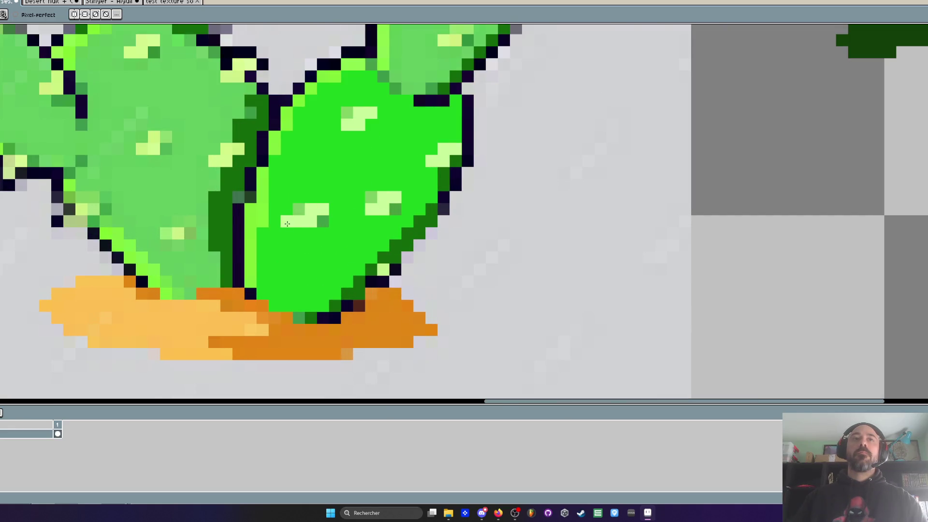
# - Sample several greens from the cactus and the green swatch
pyautogui.keyDown('alt'); pyautogui.click(315, 210); pyautogui.keyUp('alt')
pyautogui.scroll(-3, 300, 223)
pyautogui.scroll(1, 464, 162)
pyautogui.press('alt')
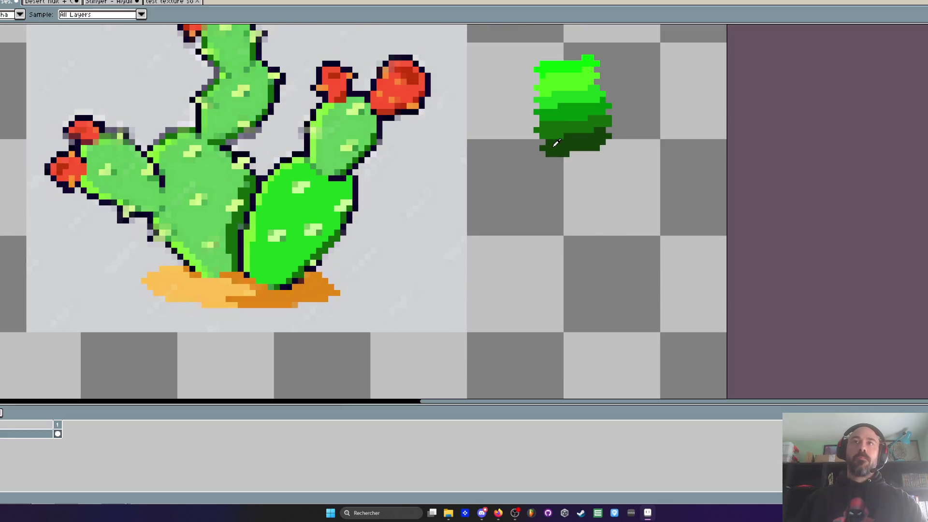
pyautogui.keyDown('alt'); pyautogui.click(563, 125); pyautogui.keyUp('alt')
pyautogui.scroll(1, 278, 242)
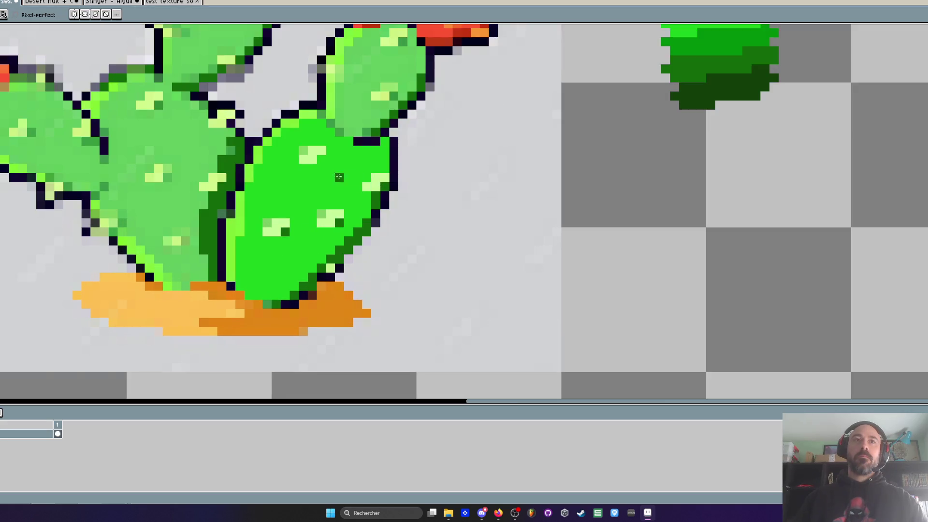
pyautogui.press('alt')
pyautogui.keyDown('alt'); pyautogui.click(683, 32); pyautogui.keyUp('alt')
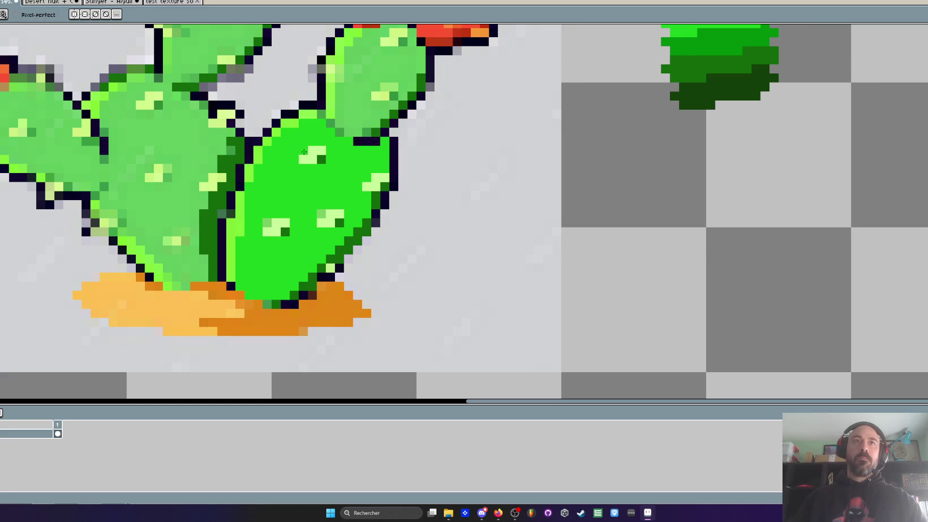
pyautogui.scroll(-2, 304, 151)
pyautogui.press('alt')
pyautogui.keyDown('alt'); pyautogui.click(582, 92); pyautogui.keyUp('alt')
pyautogui.scroll(2, 340, 218)
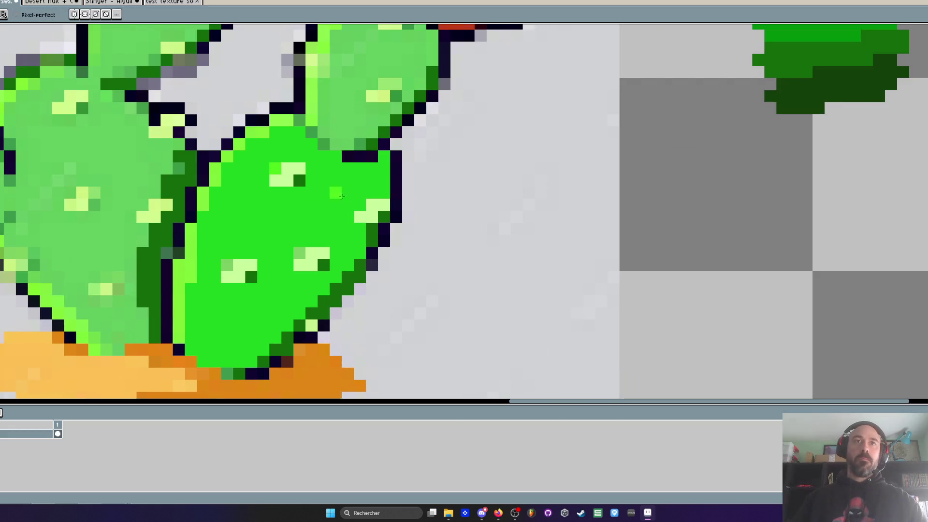
pyautogui.scroll(-3, 261, 282)
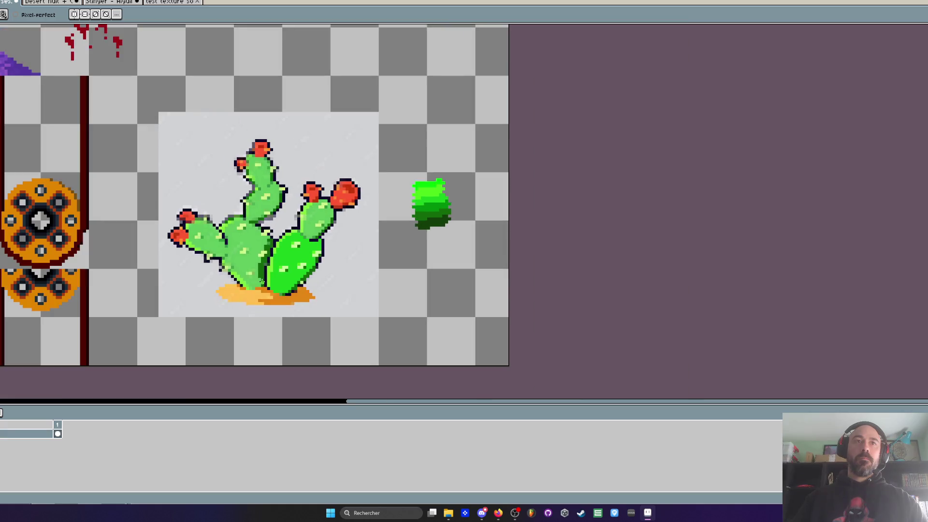
# - Repaint the outline column between the two lower pads pure black
pyautogui.scroll(2, 320, 224)
pyautogui.scroll(1, 264, 220)
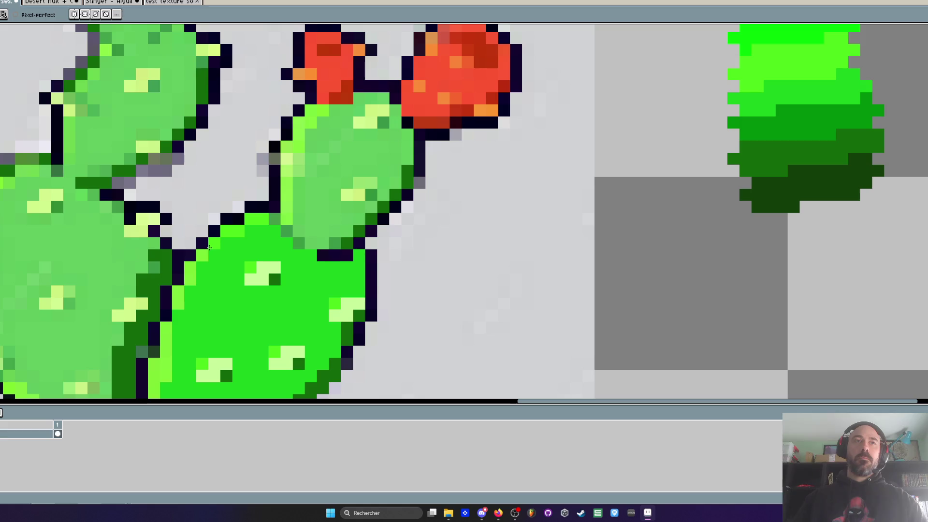
pyautogui.scroll(-3, 195, 269)
pyautogui.scroll(3, 230, 187)
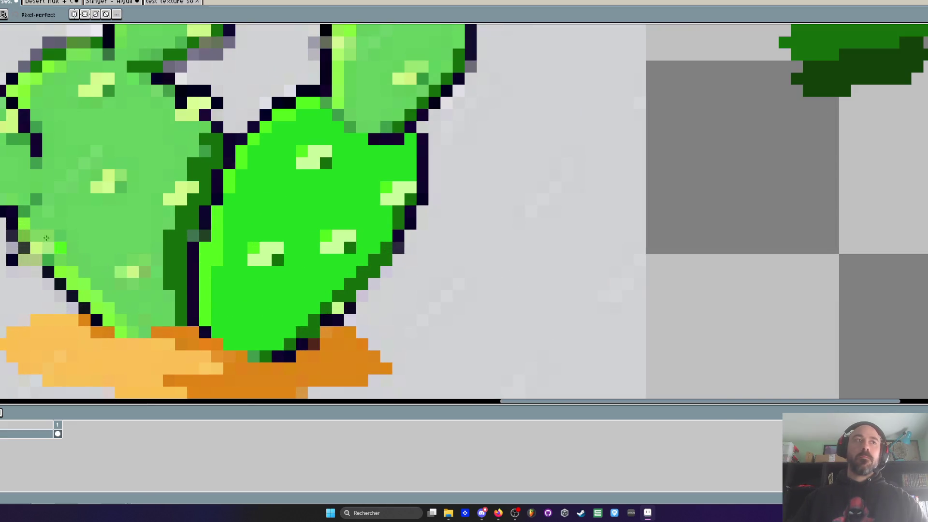
pyautogui.moveTo(194, 323); pyautogui.dragTo(201, 237)
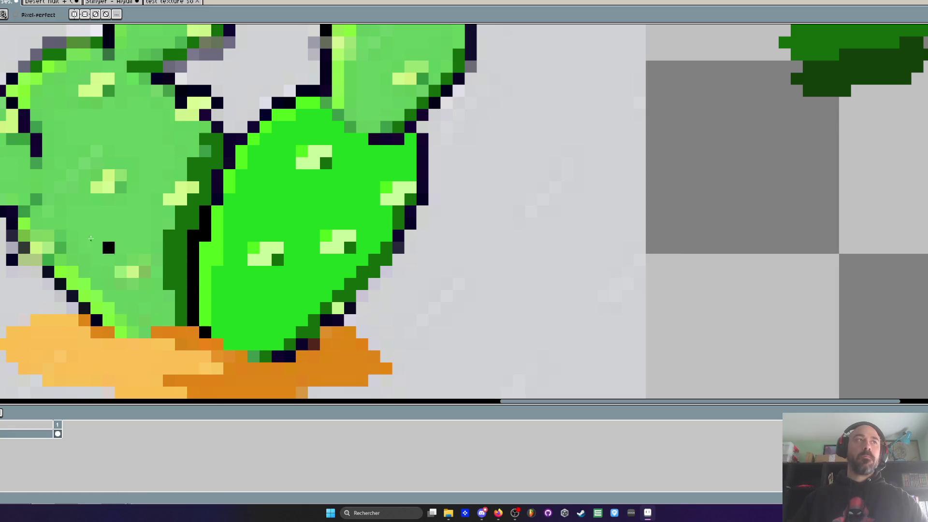
# - Recolour the stray pixel and the seam outline between the pads dark green
pyautogui.click(821, 90)
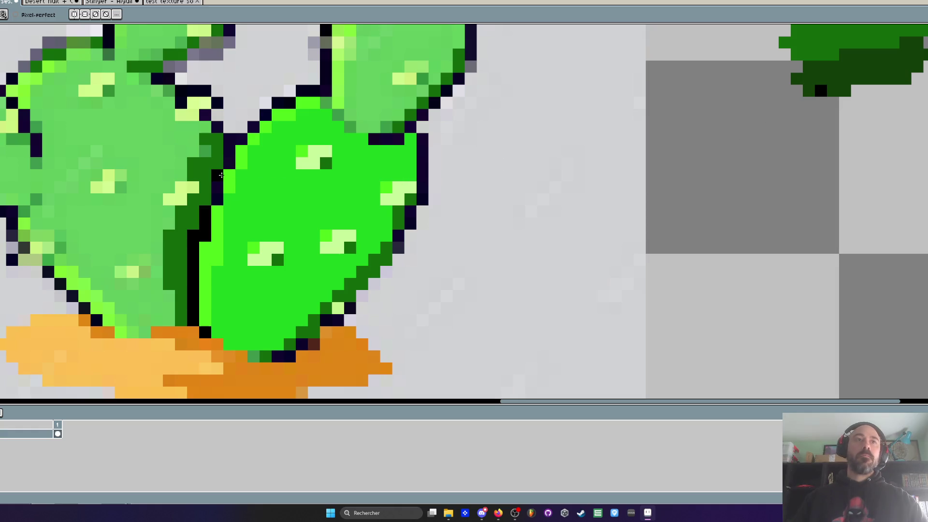
pyautogui.click(821, 90)
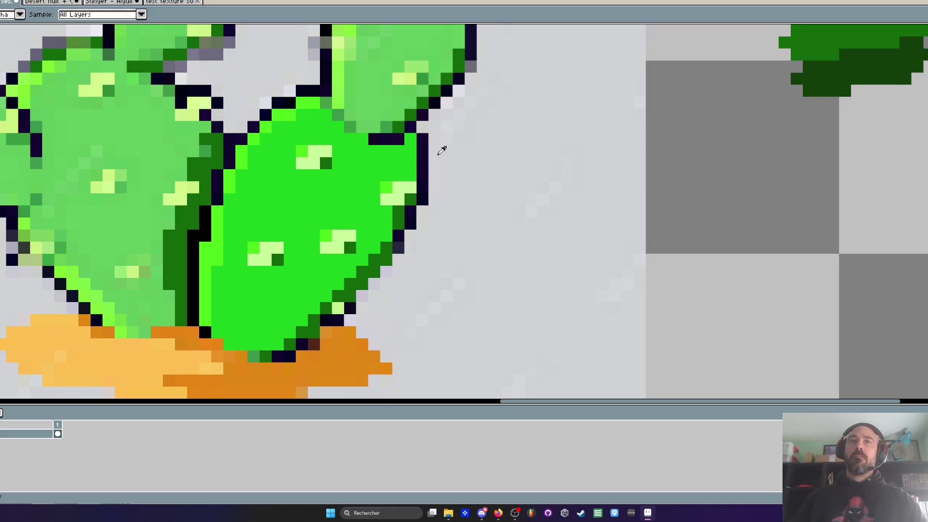
pyautogui.click(302, 212)
pyautogui.moveTo(193, 235); pyautogui.dragTo(192, 305)
pyautogui.moveTo(204, 239)
pyautogui.mouseDown()
pyautogui.moveTo(217, 164)
pyautogui.moveTo(230, 164)
pyautogui.mouseUp()
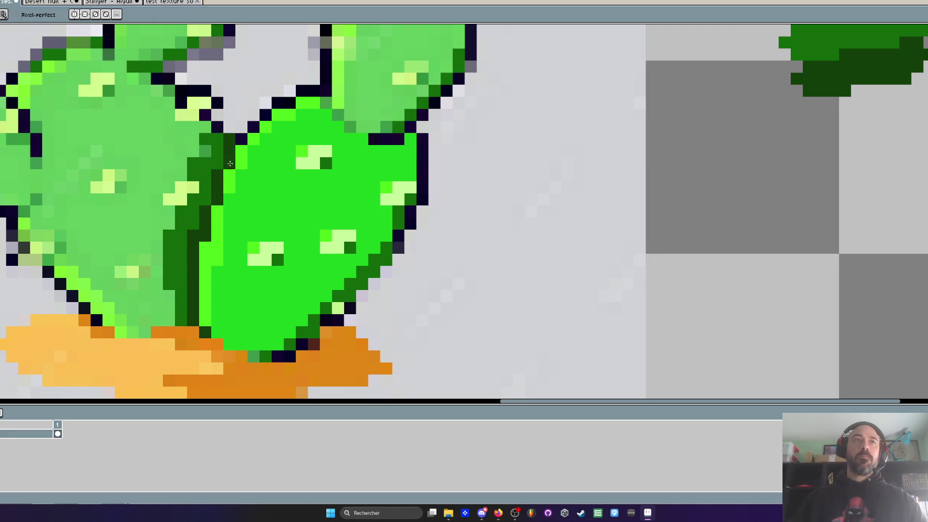
pyautogui.scroll(-2, 265, 116)
pyautogui.scroll(3, 246, 198)
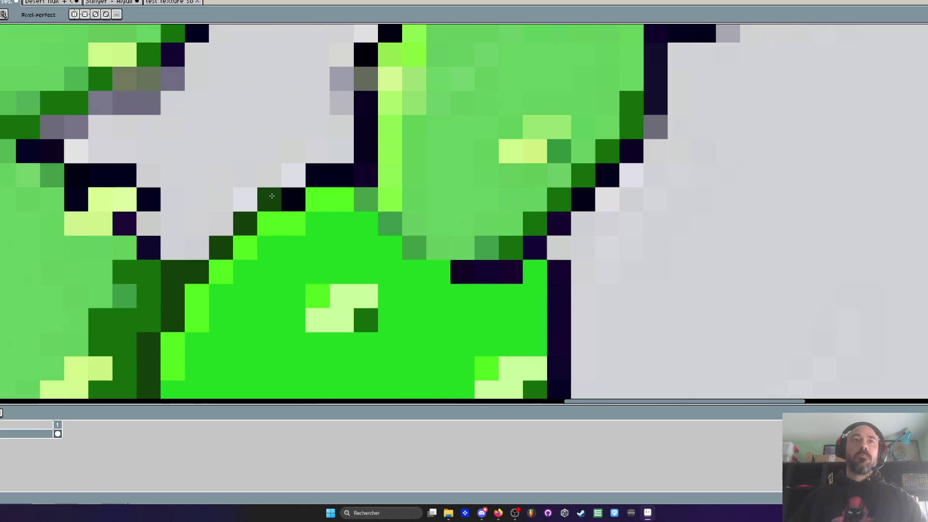
pyautogui.scroll(-5, 245, 202)
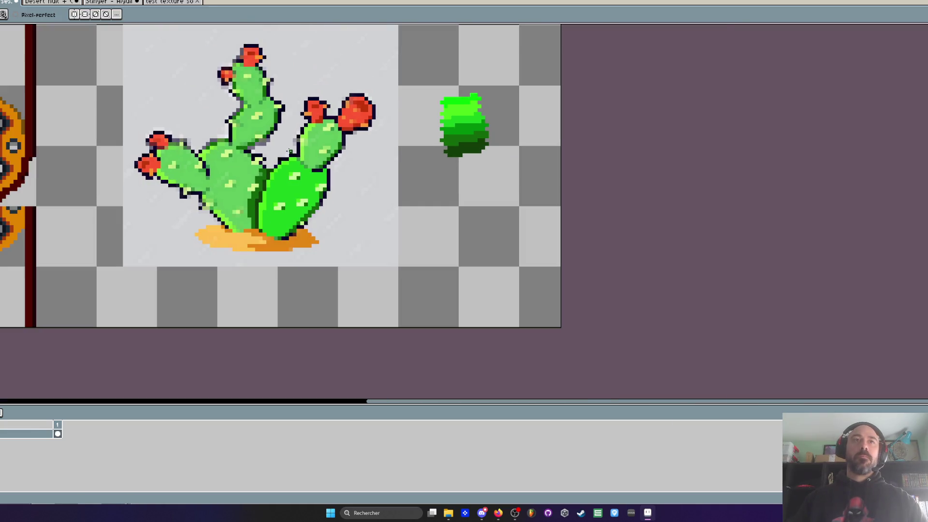
# - Select around the cactus and replace its pale grey background with transparent, then deselect
pyautogui.moveTo(90, 143); pyautogui.dragTo(201, 230)
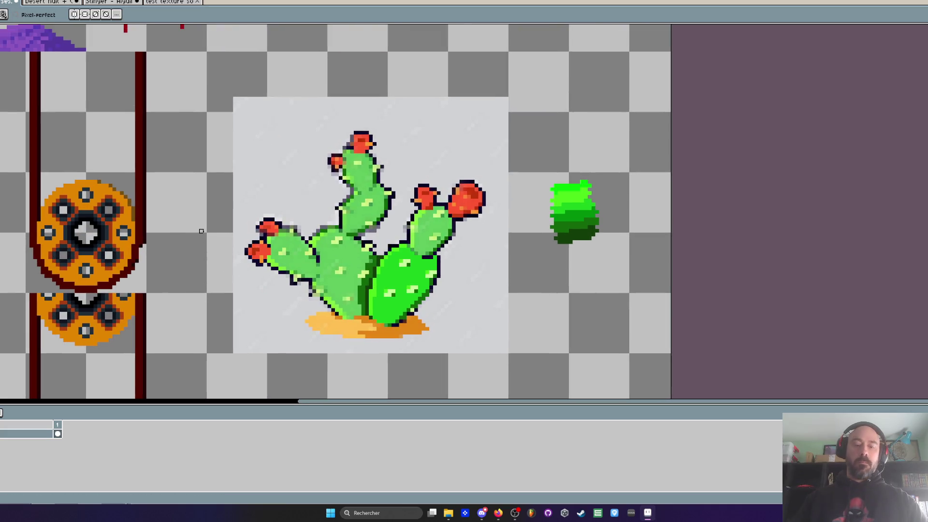
pyautogui.press('m')
pyautogui.moveTo(206, 62)
pyautogui.mouseDown()
pyautogui.moveTo(508, 396)
pyautogui.moveTo(525, 381)
pyautogui.mouseUp()
pyautogui.press('i')
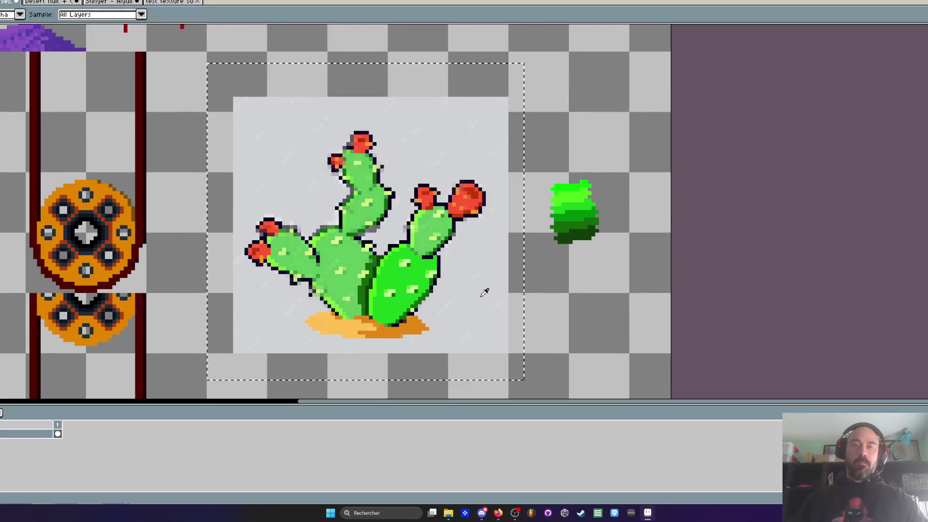
pyautogui.hotkey('shift', 'r')
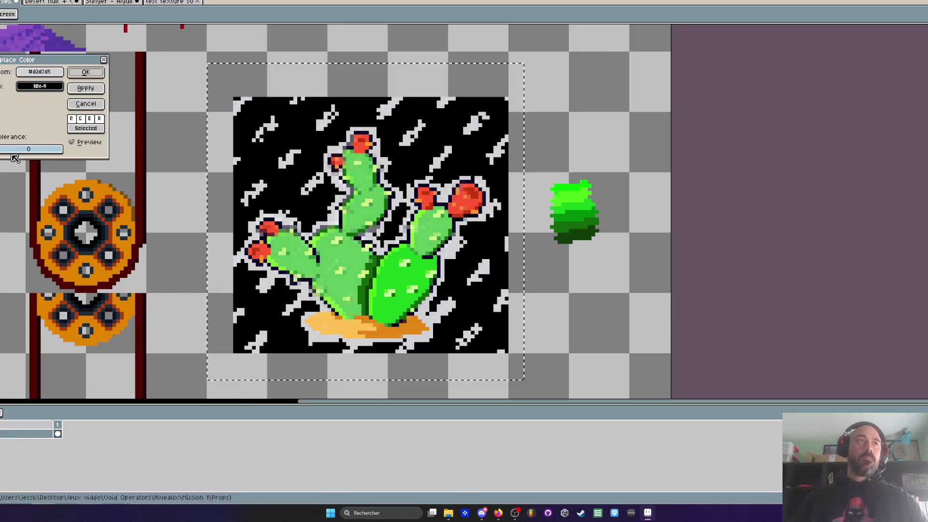
pyautogui.click(11, 153)
pyautogui.click(39, 86)
pyautogui.click(36, 118)
pyautogui.press('Return')
pyautogui.hotkey('ctrl', 'd')
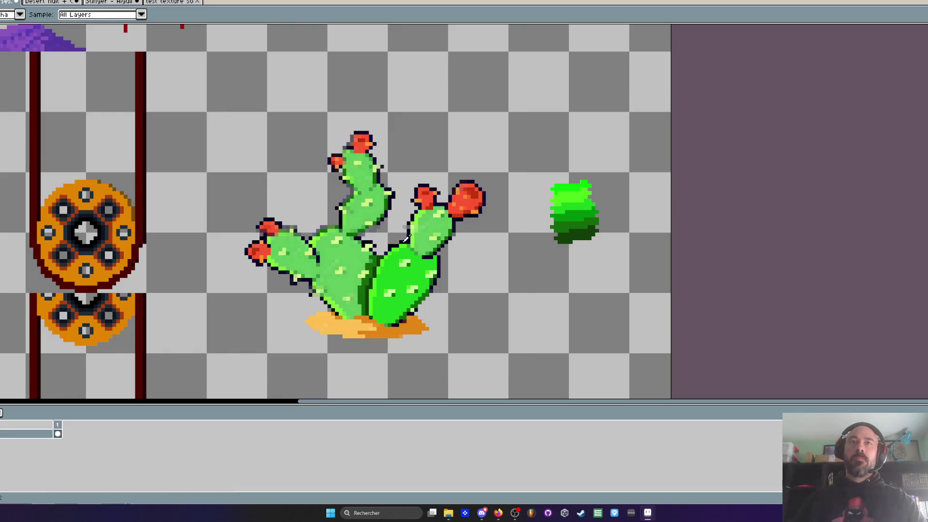
# - Try a black diagonal outline stroke in the pad notch, then undo it
pyautogui.scroll(1, 436, 233)
pyautogui.scroll(1, 437, 232)
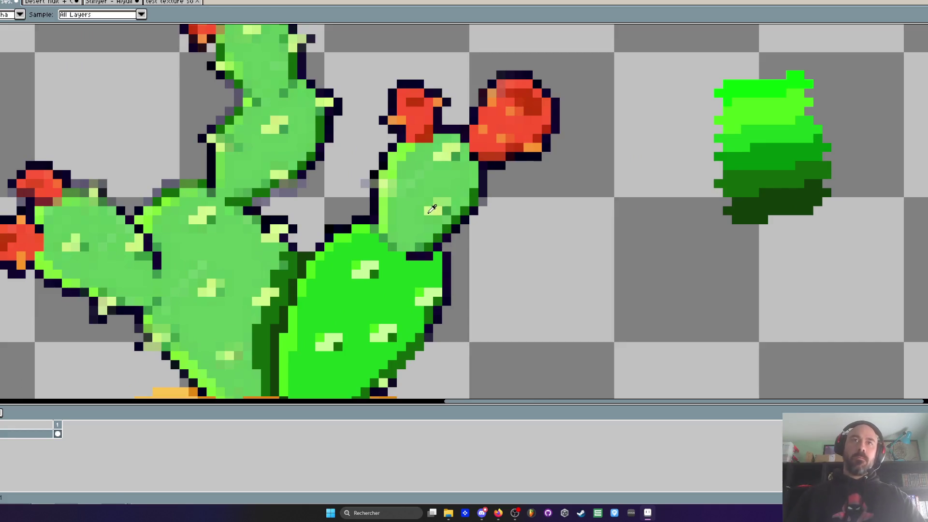
pyautogui.scroll(1, 323, 242)
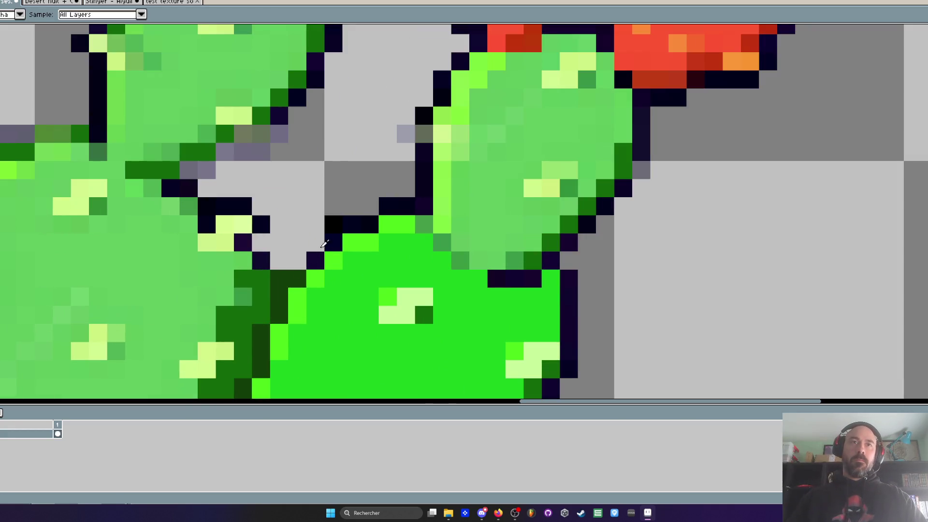
pyautogui.scroll(1, 327, 215)
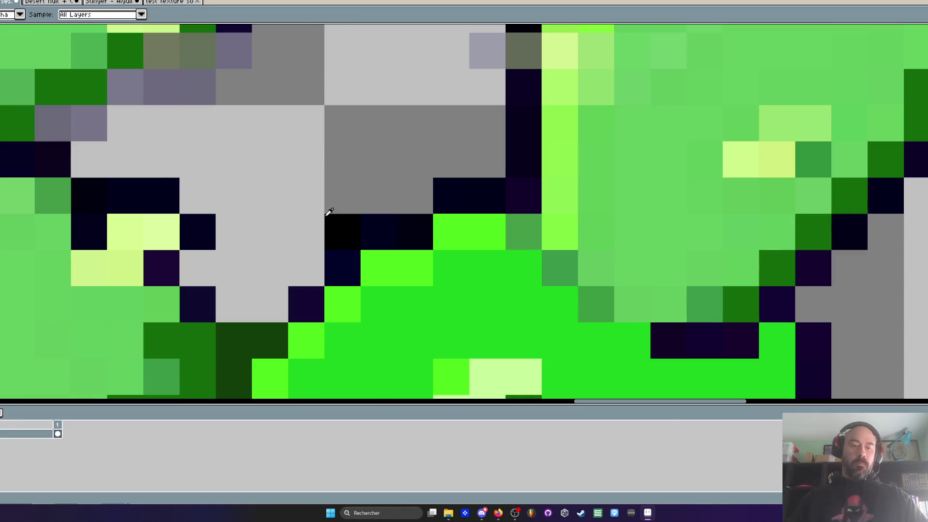
pyautogui.hotkey('ctrl', 'z')
pyautogui.moveTo(306, 305)
pyautogui.mouseDown()
pyautogui.moveTo(332, 266)
pyautogui.moveTo(388, 236)
pyautogui.mouseUp()
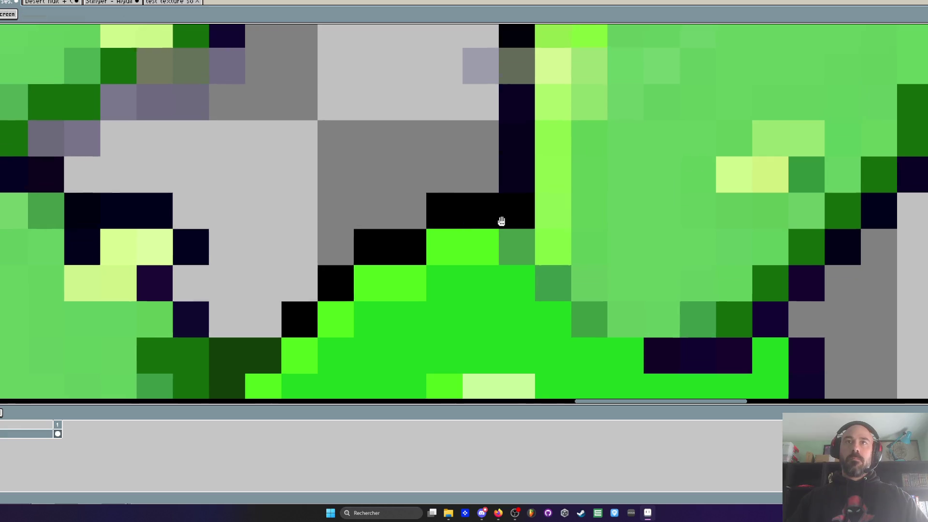
pyautogui.scroll(-4, 502, 193)
pyautogui.scroll(2, 508, 180)
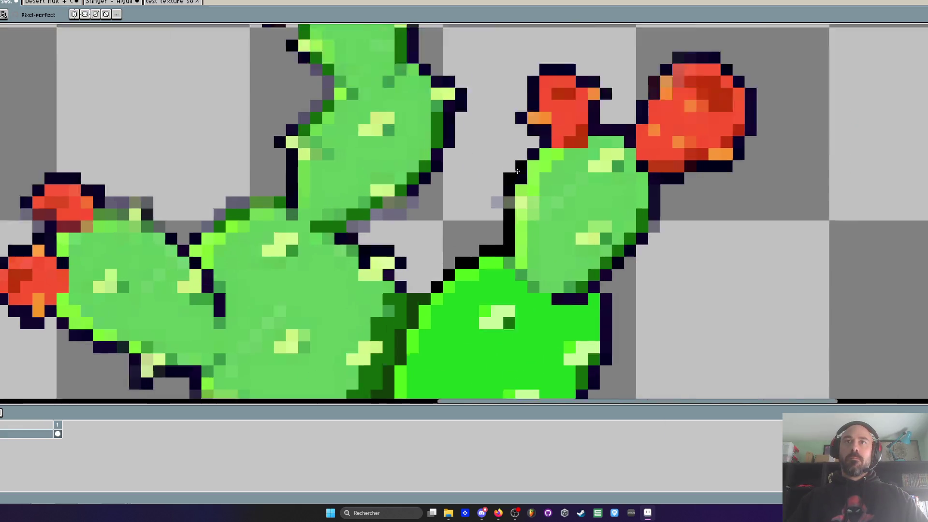
pyautogui.hotkey('ctrl', 'z')
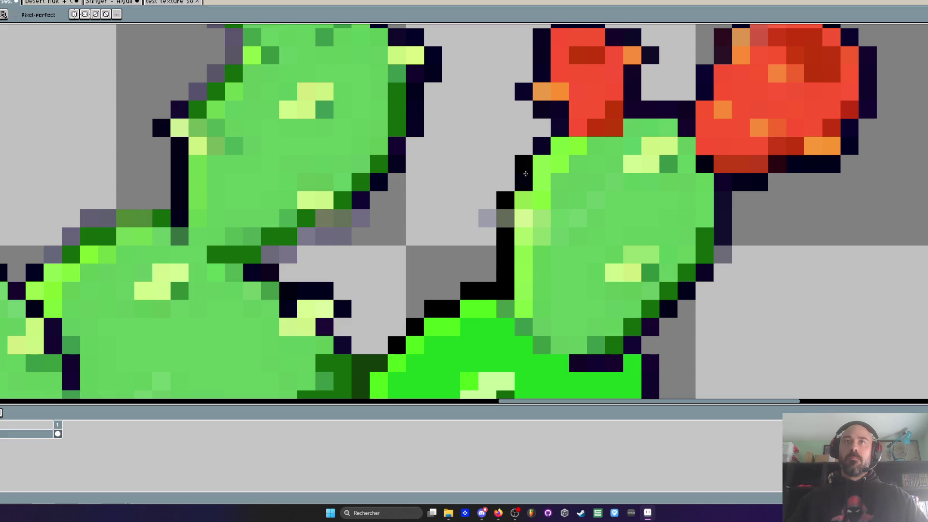
# - Redraw the black outline along the red fruit's right edge instead of its top
pyautogui.scroll(-1, 525, 164)
pyautogui.scroll(1, 529, 103)
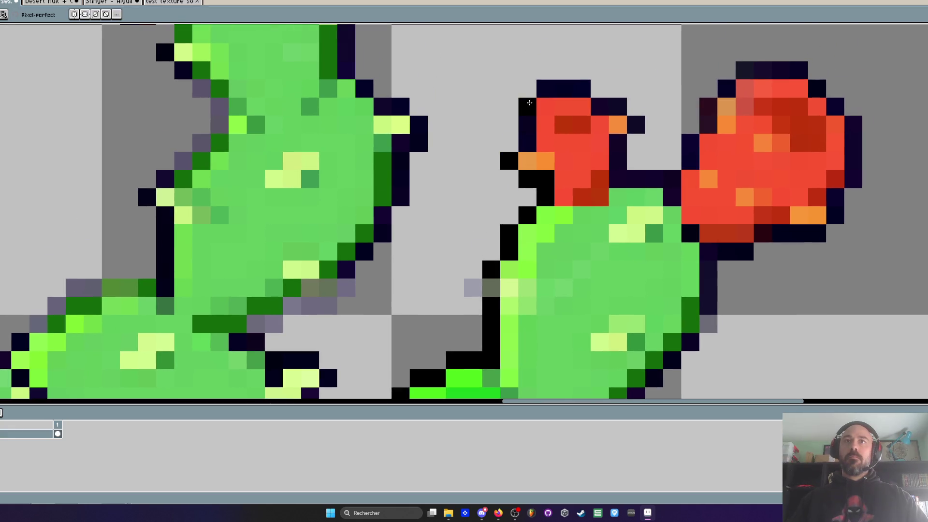
pyautogui.moveTo(554, 83)
pyautogui.mouseDown()
pyautogui.moveTo(633, 121)
pyautogui.moveTo(619, 174)
pyautogui.moveTo(631, 137)
pyautogui.mouseUp()
pyautogui.hotkey('ctrl', 'z')
pyautogui.hotkey('ctrl', 'z')
pyautogui.moveTo(600, 106)
pyautogui.mouseDown()
pyautogui.moveTo(637, 125)
pyautogui.moveTo(625, 177)
pyautogui.moveTo(669, 181)
pyautogui.mouseUp()
pyautogui.scroll(-3, 677, 185)
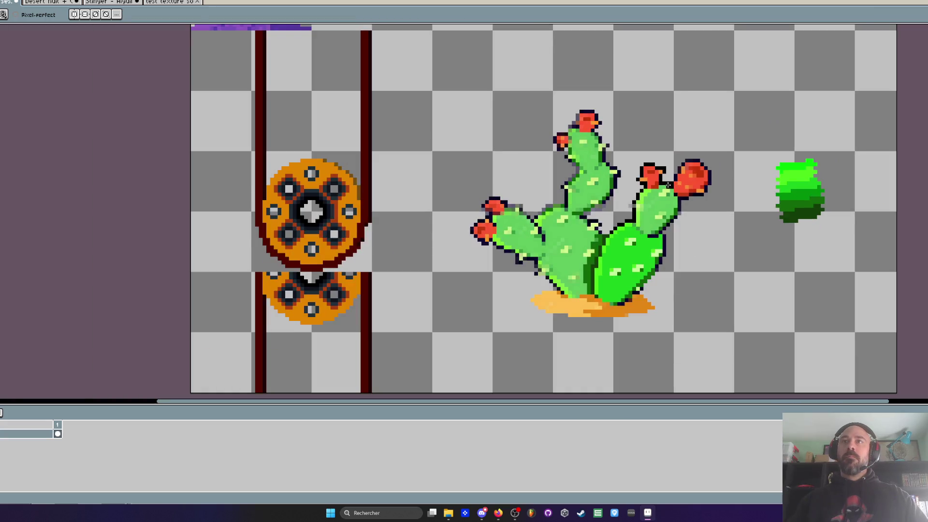
pyautogui.scroll(2, 669, 186)
# - Eyedrop dark crimson and paint the small fruit's top pixels with it
pyautogui.press('i')
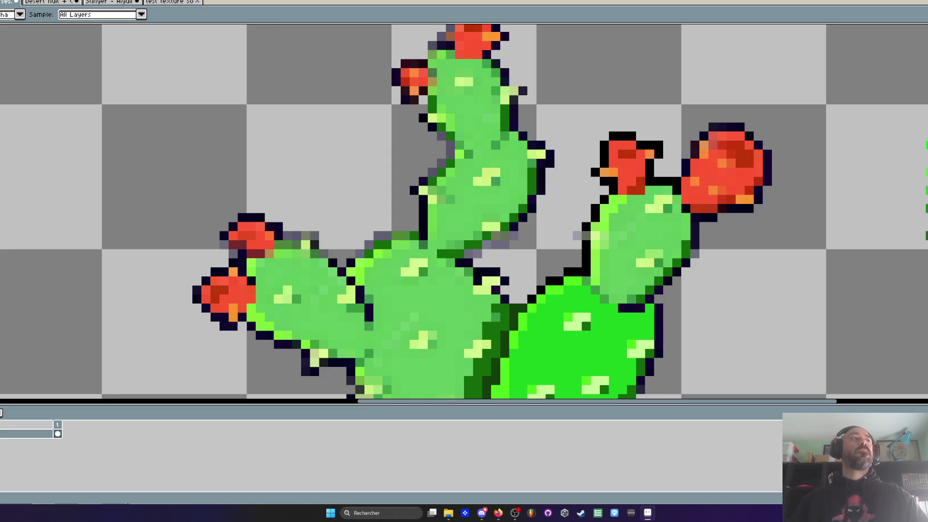
pyautogui.scroll(1, 619, 176)
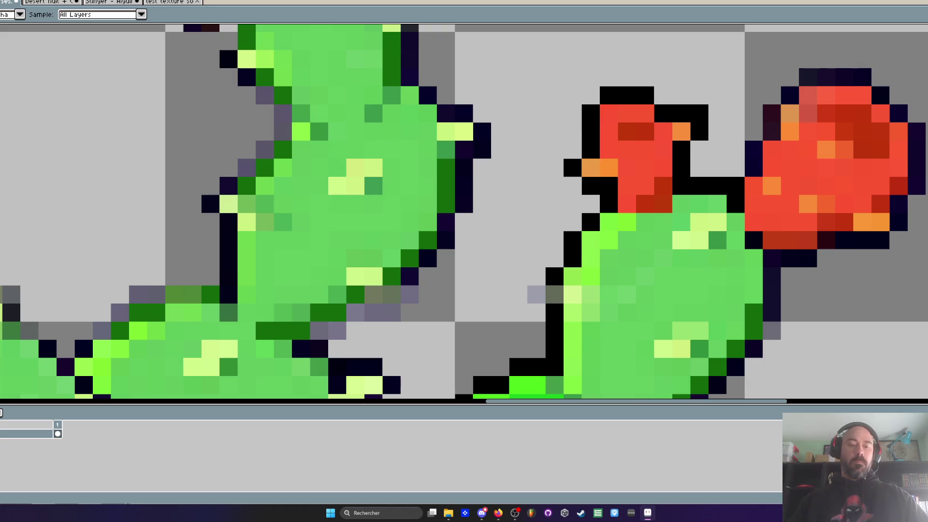
pyautogui.press('b')
pyautogui.click(628, 167)
pyautogui.click(609, 131)
pyautogui.click(631, 112)
pyautogui.moveTo(635, 109)
pyautogui.mouseDown()
pyautogui.moveTo(609, 150)
pyautogui.moveTo(663, 150)
pyautogui.moveTo(627, 187)
pyautogui.moveTo(627, 204)
pyautogui.moveTo(645, 184)
pyautogui.moveTo(627, 163)
pyautogui.mouseUp()
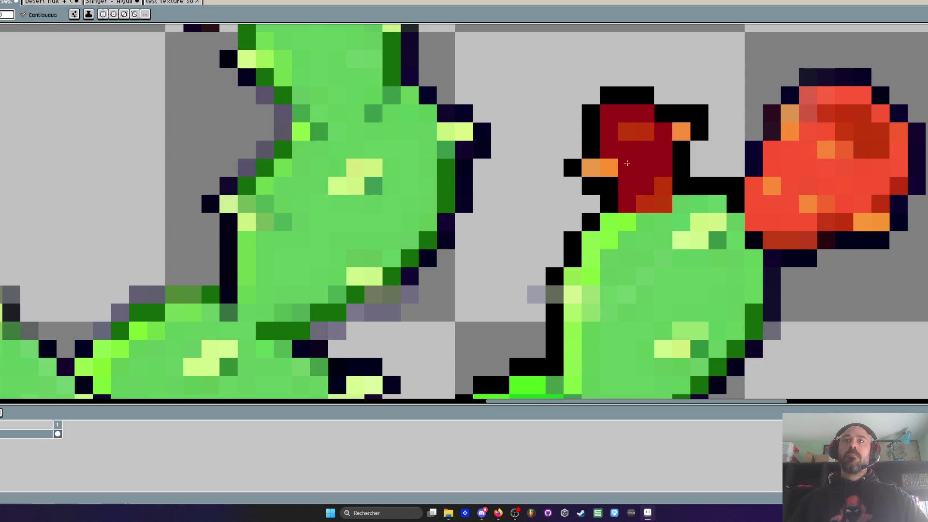
# - Paint the remaining orange-red small-fruit pixels dark crimson
pyautogui.click(627, 131)
pyautogui.click(644, 132)
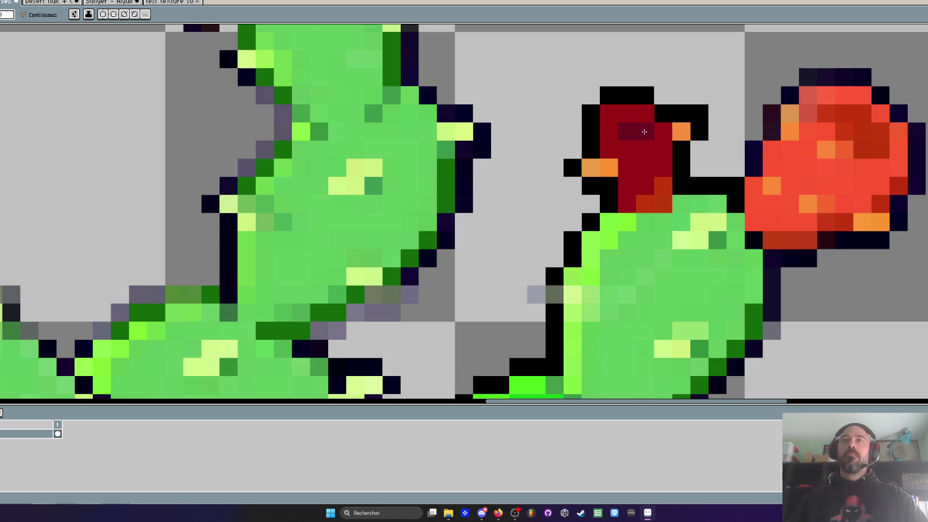
pyautogui.click(663, 186)
pyautogui.click(664, 203)
pyautogui.click(644, 204)
pyautogui.scroll(-5, 644, 204)
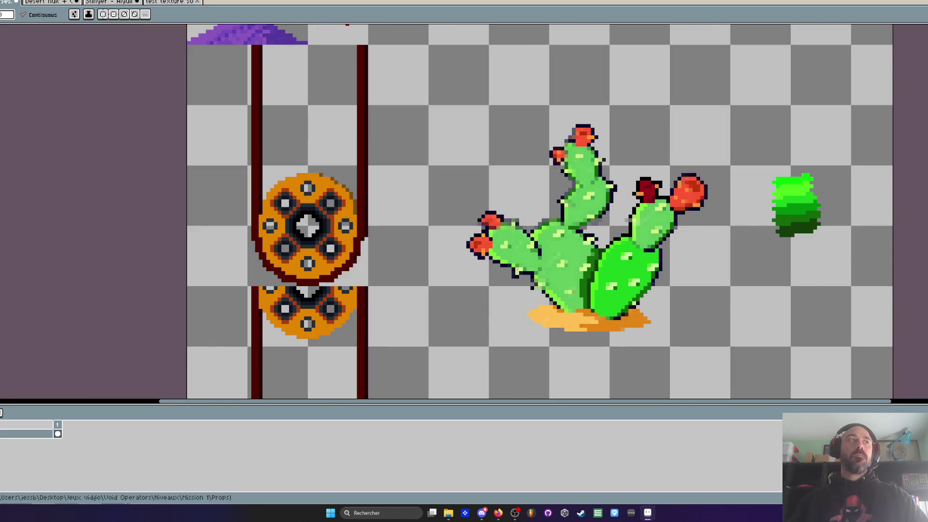
pyautogui.scroll(4, 555, 155)
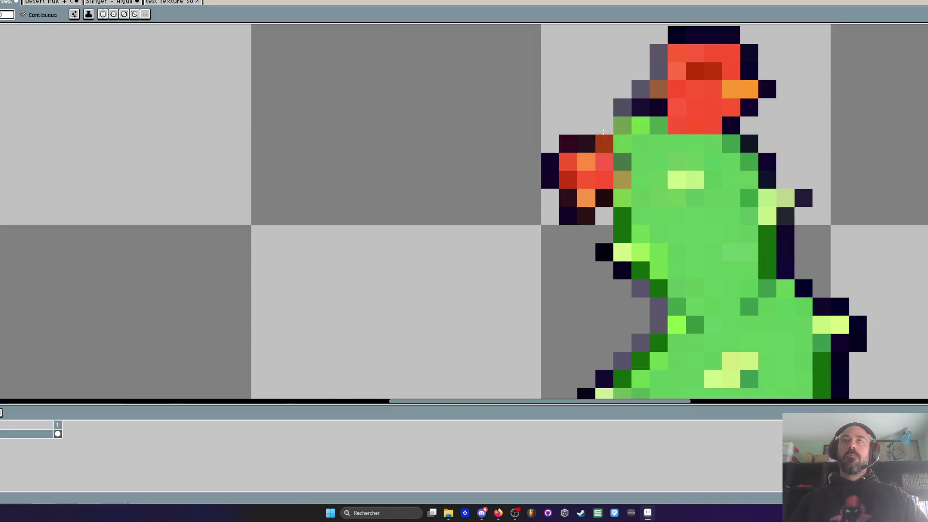
pyautogui.scroll(-3, 614, 156)
pyautogui.scroll(2, 643, 172)
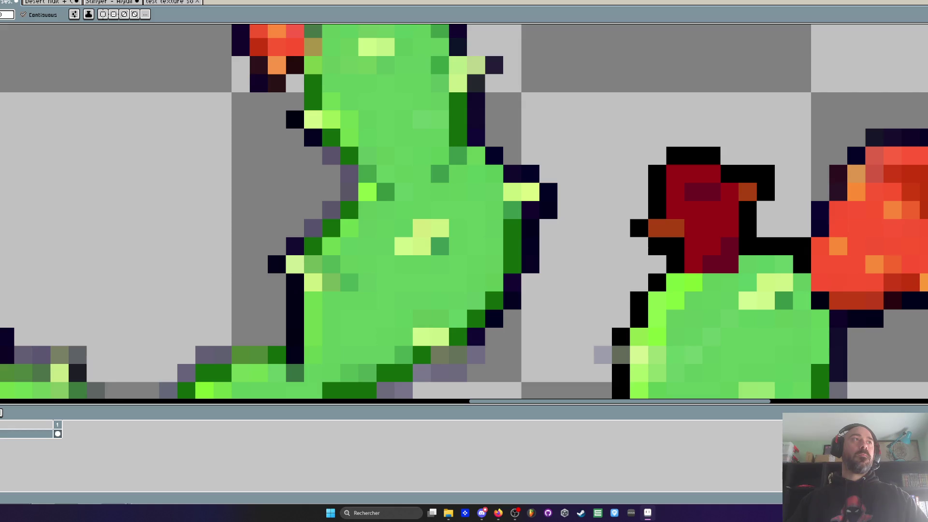
# - Turn the brown pixels at the small fruit's lower-left orange and zoom out to check
pyautogui.moveTo(658, 229); pyautogui.dragTo(675, 228)
pyautogui.scroll(-3, 754, 193)
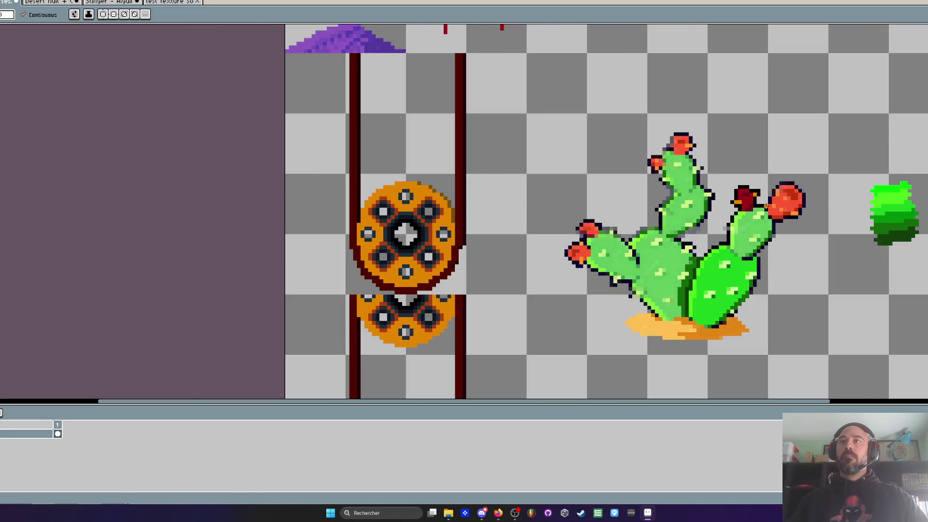
pyautogui.scroll(2, 785, 198)
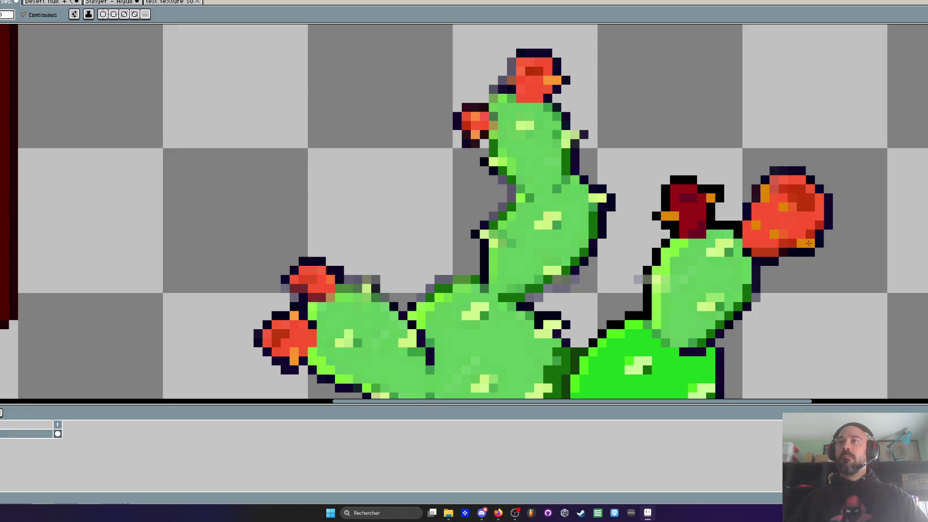
pyautogui.scroll(-3, 809, 243)
pyautogui.scroll(3, 792, 196)
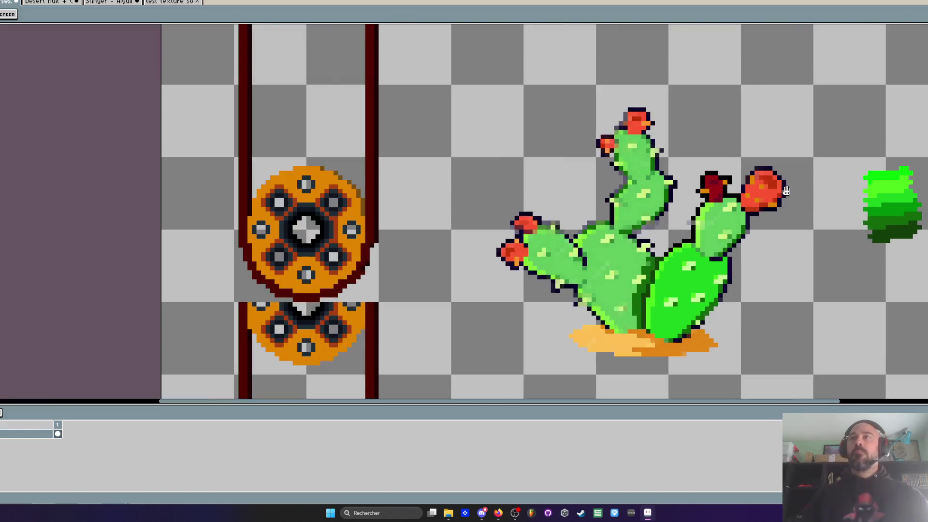
# - Sample the fruit red and draw a red stroke at top right plus the fruit's right outline pixel
pyautogui.press('i')
pyautogui.click(754, 190)
pyautogui.press('b')
pyautogui.moveTo(843, 62); pyautogui.dragTo(877, 70)
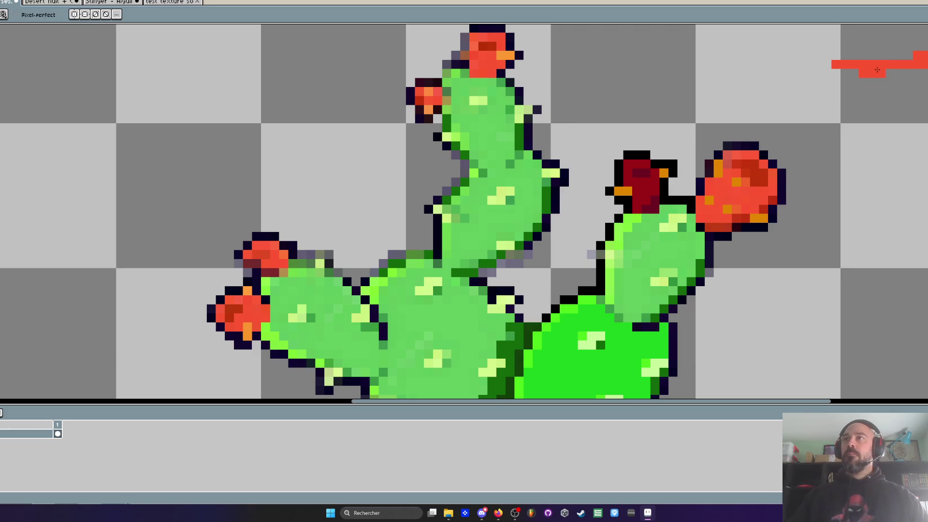
pyautogui.click(783, 175)
pyautogui.press('i')
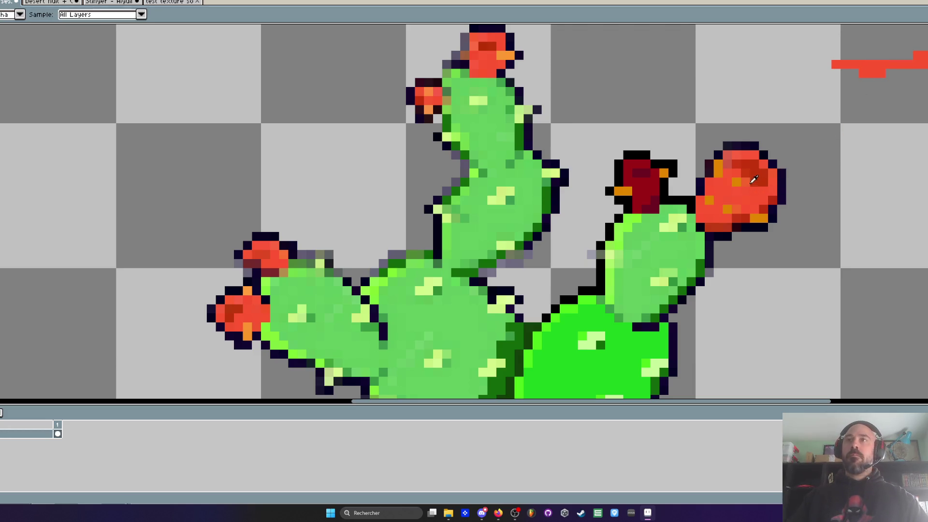
pyautogui.press('b')
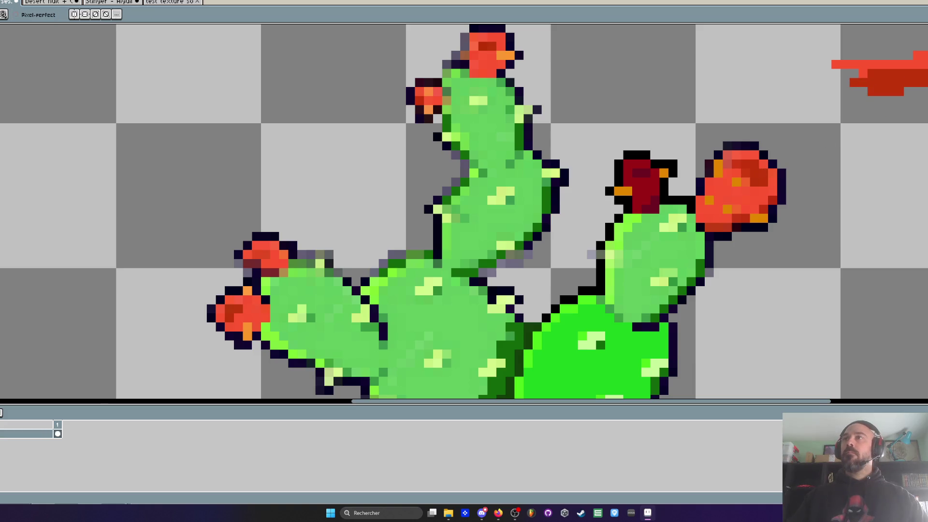
pyautogui.scroll(-2, 909, 78)
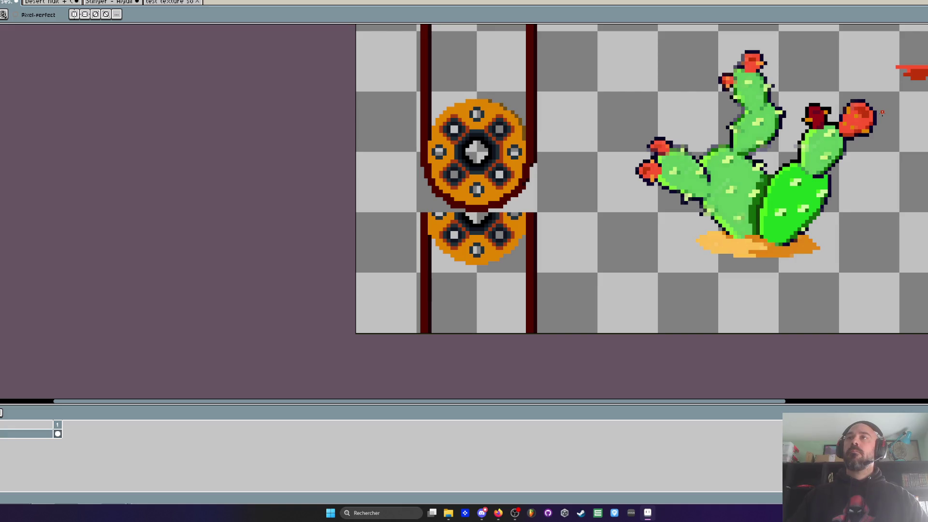
pyautogui.scroll(3, 851, 108)
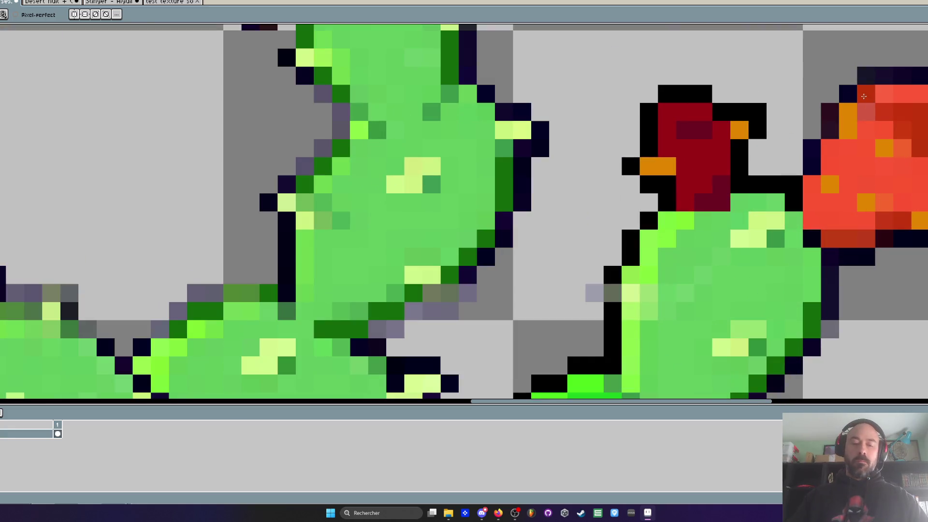
pyautogui.scroll(-2, 863, 97)
pyautogui.scroll(1, 831, 103)
# - Sample the big fruit's red again and return to the Pencil for further painting
pyautogui.press('i')
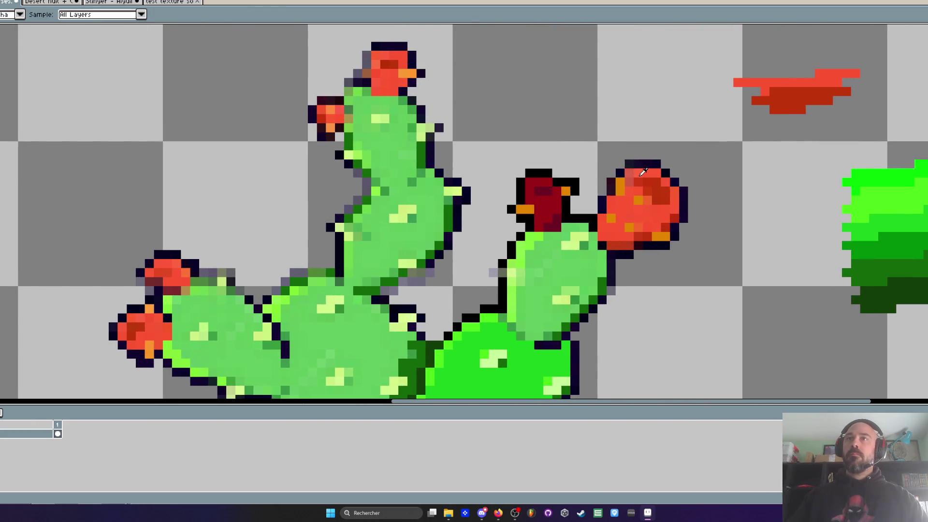
pyautogui.click(646, 172)
pyautogui.press('b')
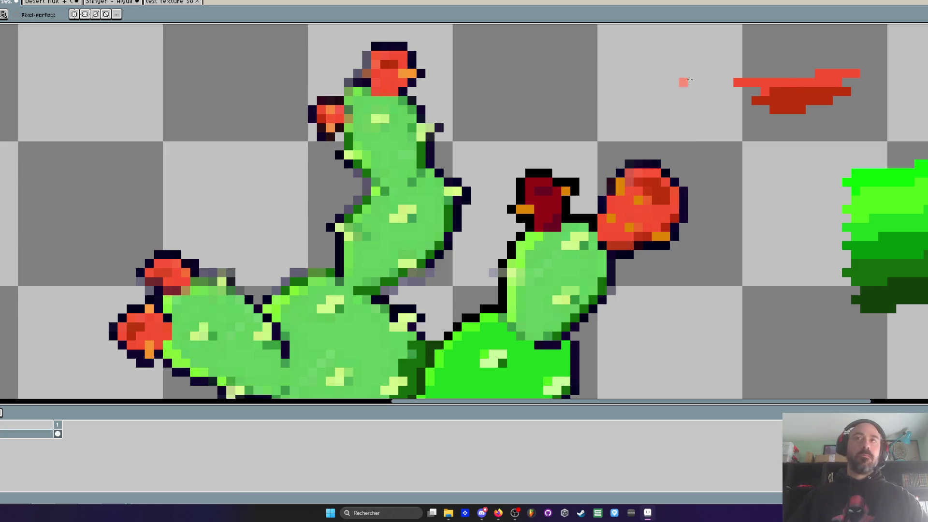
pyautogui.scroll(-2, 803, 73)
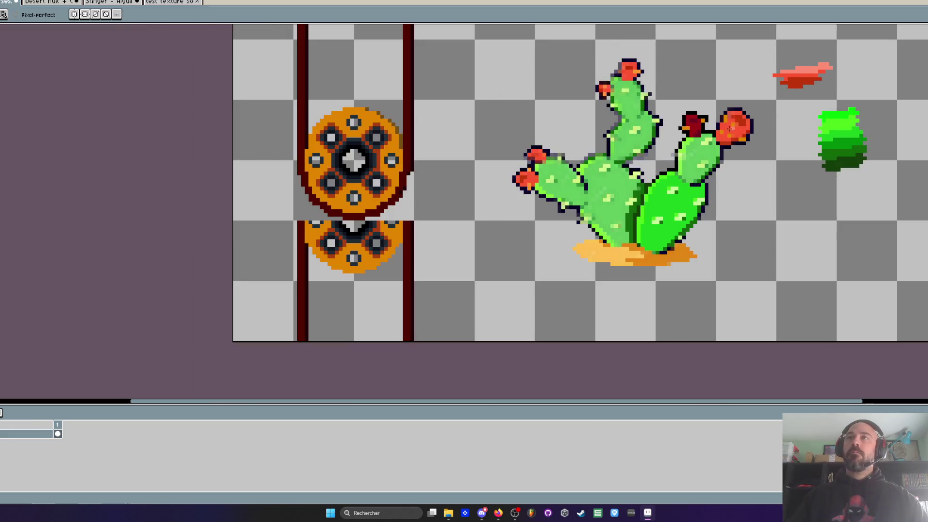
pyautogui.scroll(3, 730, 128)
pyautogui.scroll(-3, 723, 103)
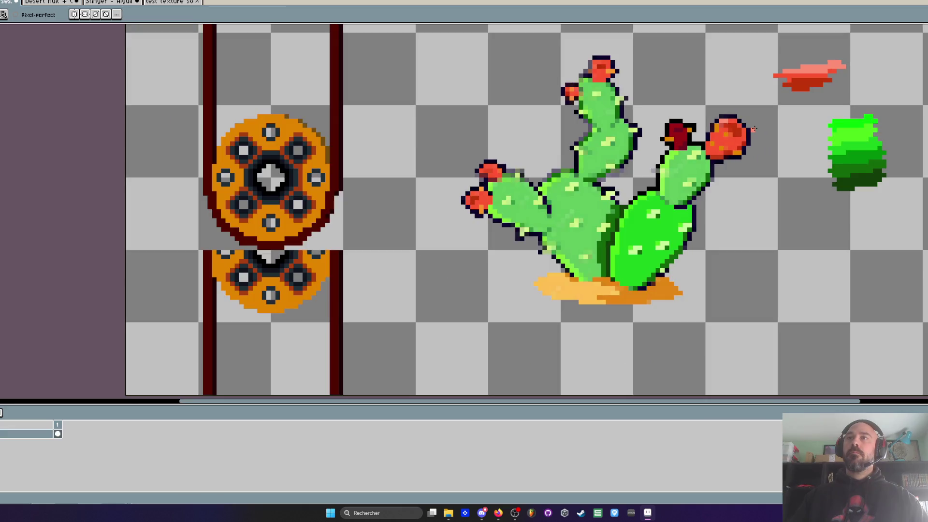
pyautogui.scroll(1, 803, 107)
pyautogui.press('alt')
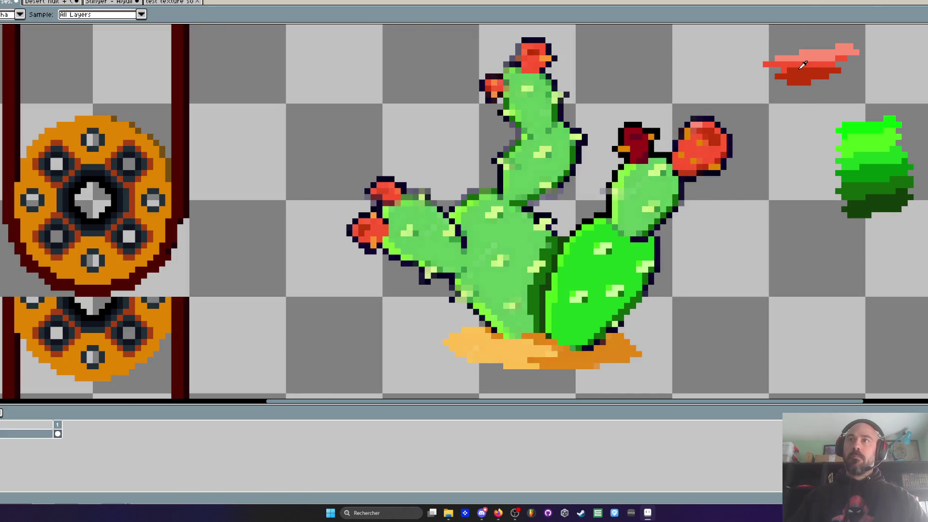
pyautogui.scroll(1, 803, 74)
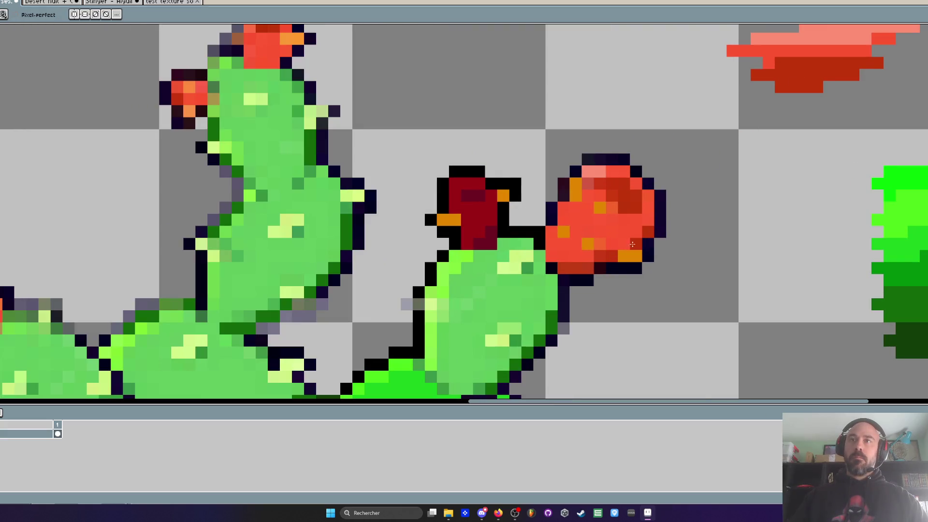
pyautogui.scroll(-4, 598, 194)
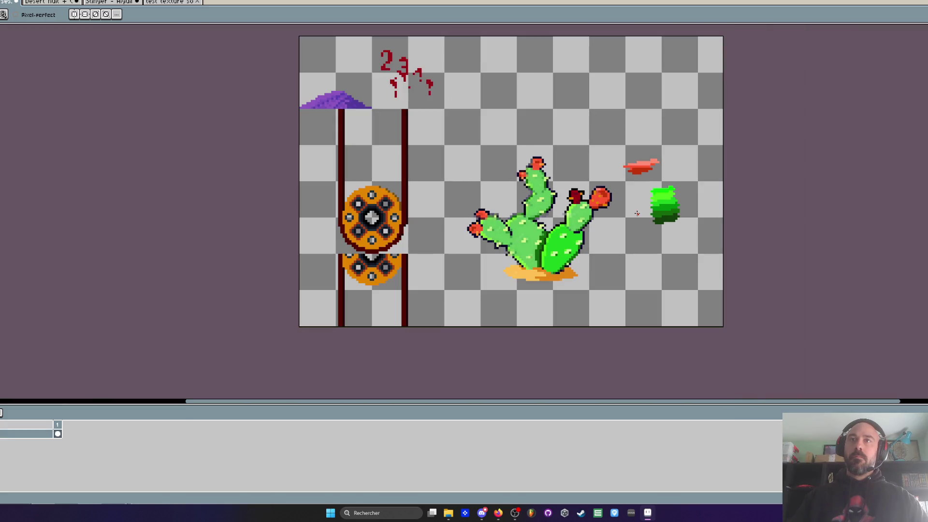
pyautogui.scroll(4, 575, 194)
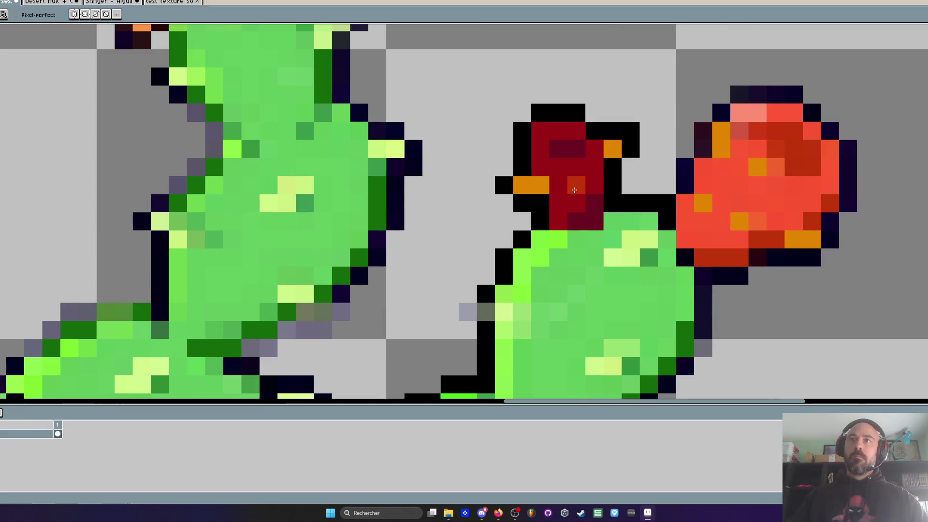
# - Add a pink highlight pixel on the small fruit, placed one pixel lower after an undo
pyautogui.scroll(-2, 554, 189)
pyautogui.scroll(1, 540, 188)
pyautogui.press('i')
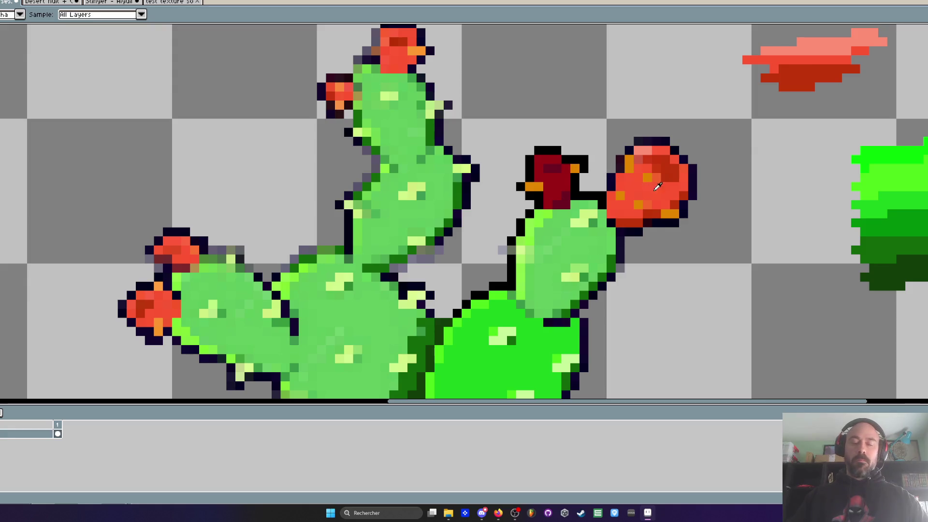
pyautogui.scroll(1, 657, 187)
pyautogui.press('v')
pyautogui.press('w')
pyautogui.scroll(-3, 638, 227)
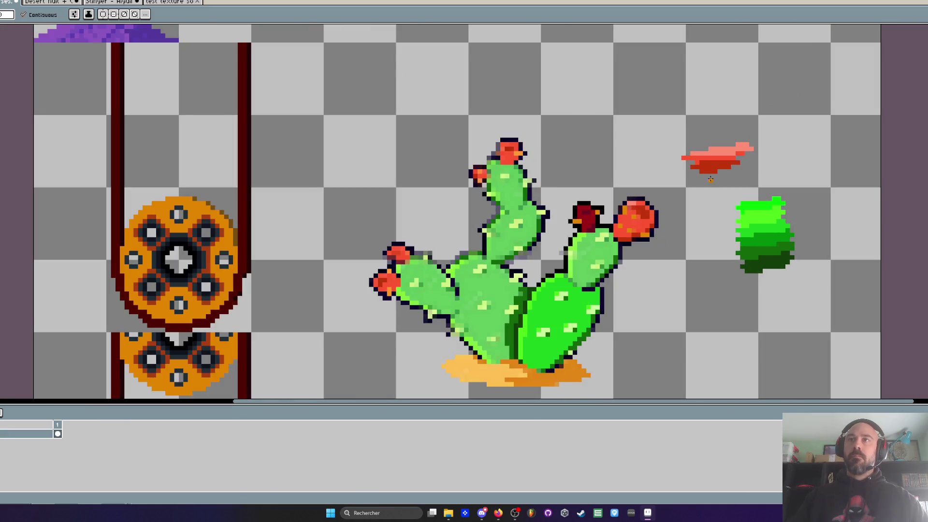
pyautogui.scroll(1, 710, 179)
pyautogui.press('i')
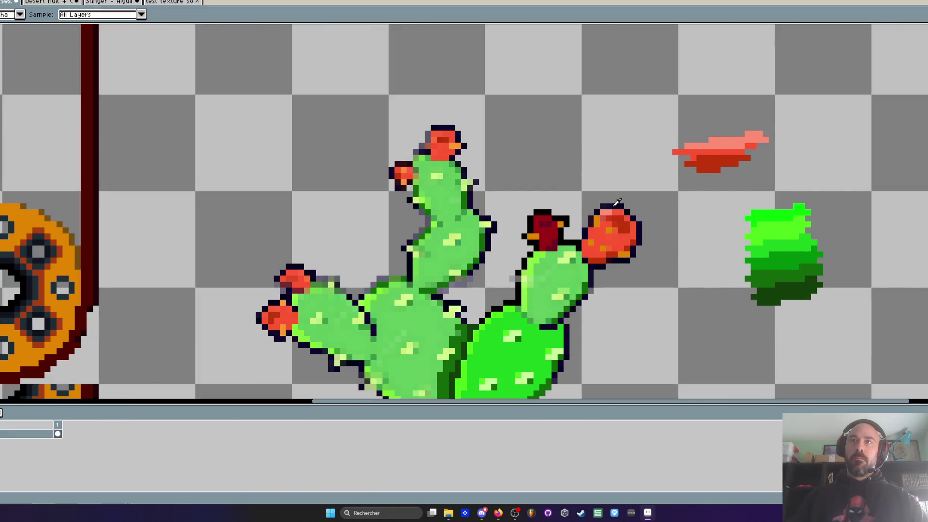
pyautogui.scroll(1, 618, 203)
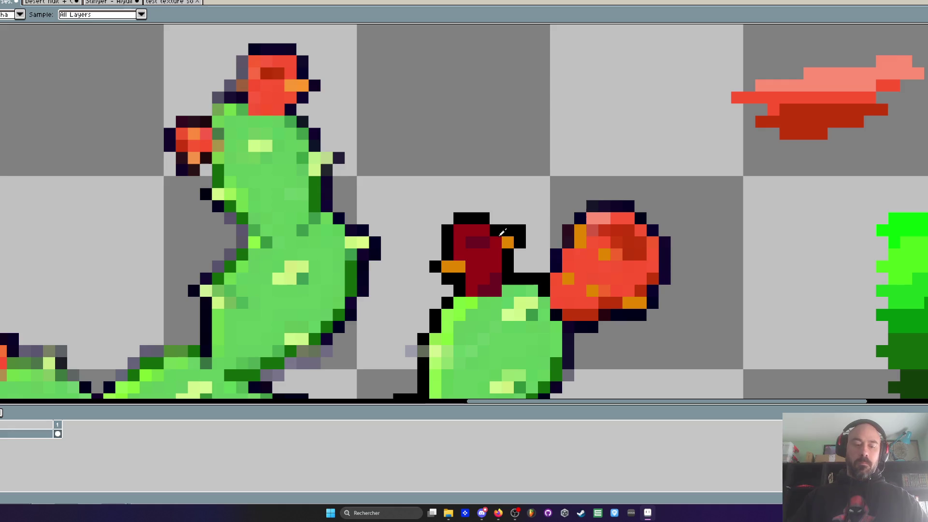
pyautogui.press('b')
pyautogui.click(455, 228)
pyautogui.hotkey('ctrl', 'z')
pyautogui.click(456, 238)
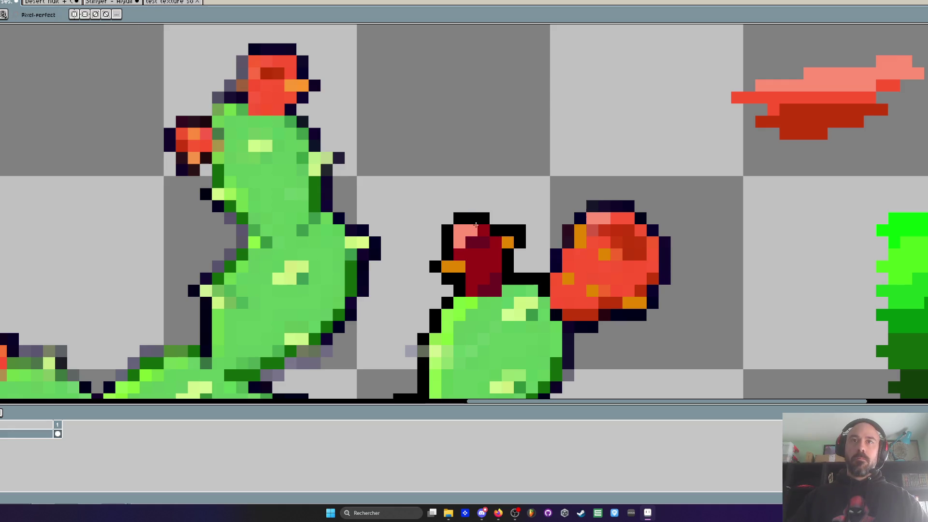
# - Bucket-fill the small fruit's body bright red, then refill its body and head dark red
pyautogui.press('i')
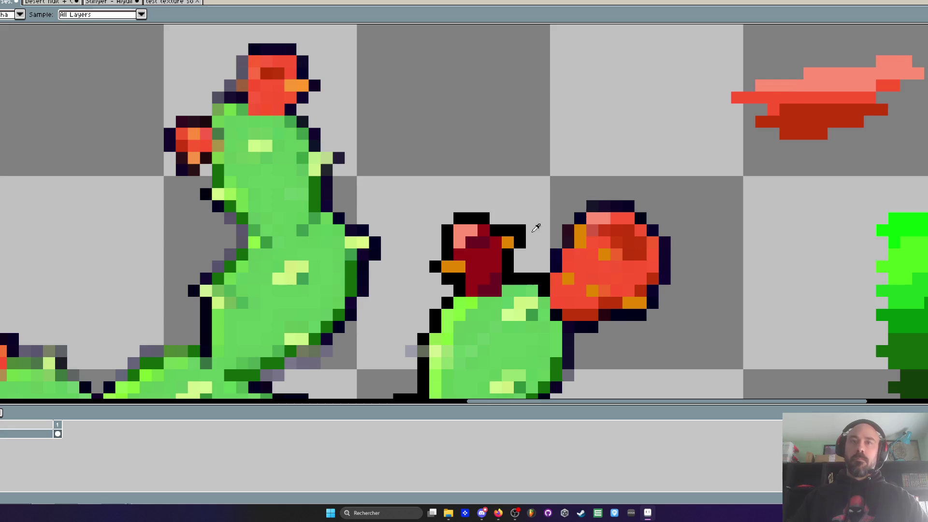
pyautogui.press('g')
pyautogui.click(493, 252)
pyautogui.click(484, 231)
pyautogui.press('i')
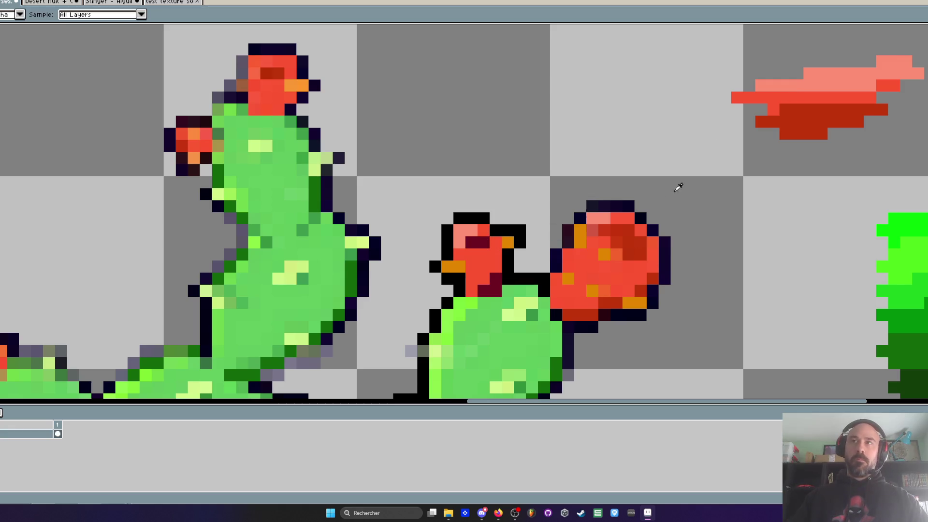
pyautogui.click(803, 124)
pyautogui.scroll(-2, 803, 123)
pyautogui.scroll(4, 474, 242)
pyautogui.press('g')
pyautogui.click(487, 312)
pyautogui.click(467, 230)
pyautogui.scroll(-5, 468, 229)
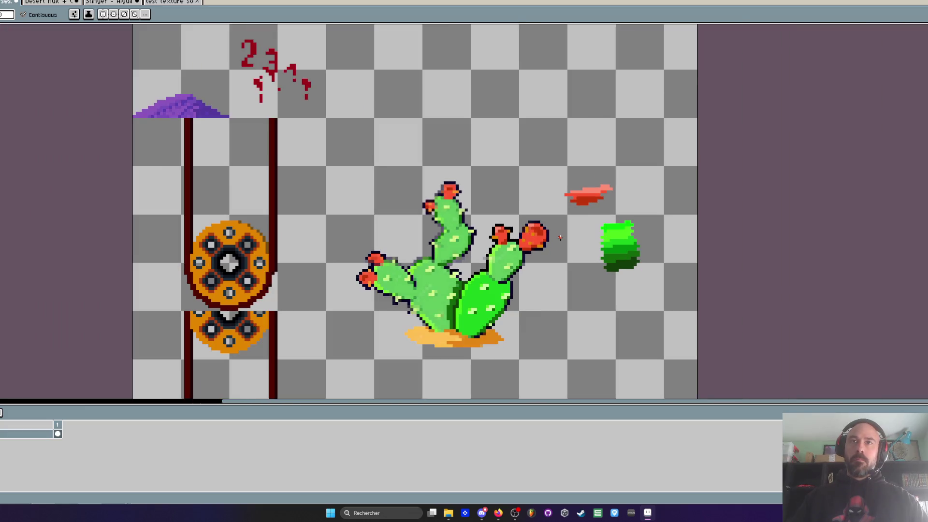
pyautogui.scroll(5, 560, 237)
# - Paint a red pixel beside the fruit, then bright-green pixels along the pad's top edge
pyautogui.press('b')
pyautogui.click(448, 323)
pyautogui.scroll(-2, 447, 323)
pyautogui.press('i')
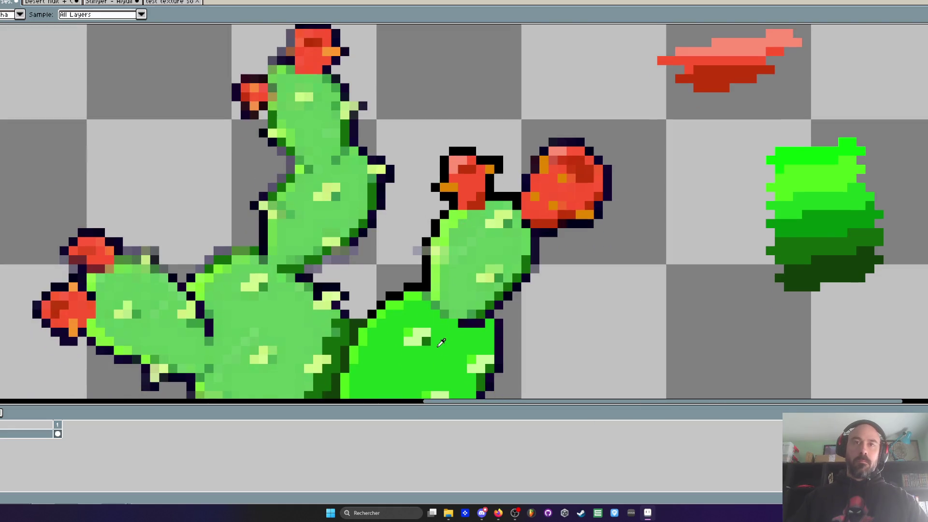
pyautogui.click(412, 295)
pyautogui.scroll(2, 413, 296)
pyautogui.press('b')
pyautogui.moveTo(454, 216)
pyautogui.mouseDown()
pyautogui.moveTo(454, 284)
pyautogui.moveTo(454, 216)
pyautogui.moveTo(490, 131)
pyautogui.moveTo(471, 182)
pyautogui.mouseUp()
# - Paint bright-green strokes across the upper-right cactus pad
pyautogui.scroll(-3, 472, 183)
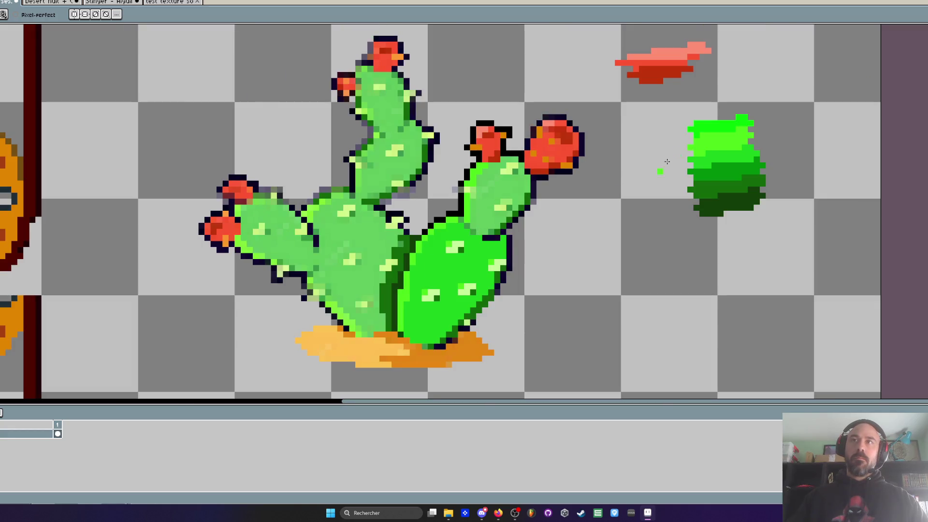
pyautogui.scroll(2, 667, 162)
pyautogui.scroll(-3, 672, 155)
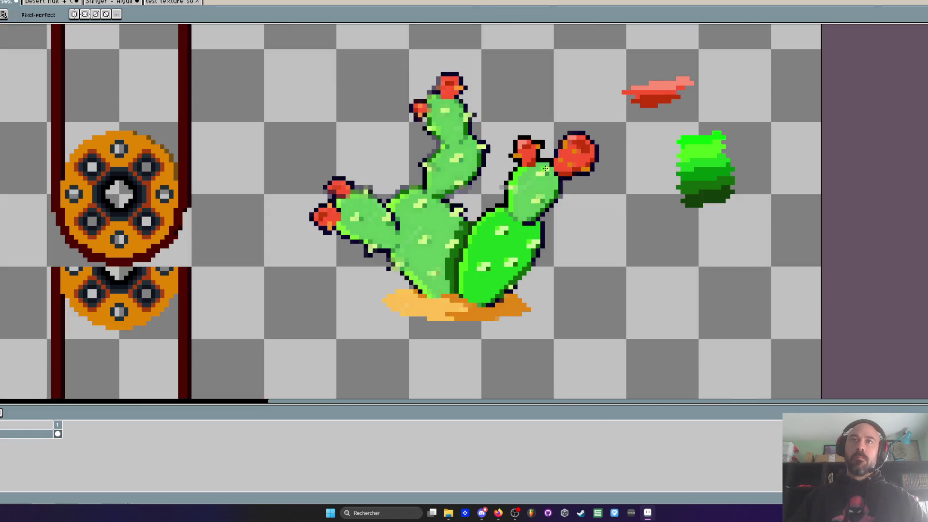
pyautogui.scroll(3, 545, 168)
pyautogui.scroll(-2, 528, 166)
pyautogui.scroll(1, 526, 215)
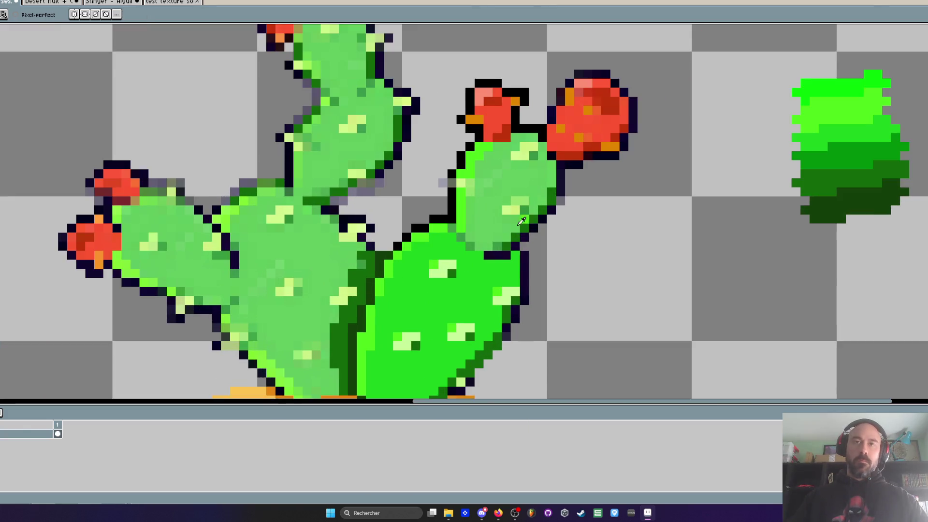
pyautogui.scroll(2, 472, 252)
pyautogui.moveTo(461, 181)
pyautogui.mouseDown()
pyautogui.moveTo(461, 200)
pyautogui.moveTo(478, 199)
pyautogui.moveTo(497, 217)
pyautogui.moveTo(532, 199)
pyautogui.moveTo(552, 164)
pyautogui.moveTo(551, 181)
pyautogui.moveTo(498, 182)
pyautogui.moveTo(451, 139)
pyautogui.moveTo(483, 130)
pyautogui.moveTo(463, 164)
pyautogui.moveTo(532, 181)
pyautogui.moveTo(500, 178)
pyautogui.moveTo(568, 163)
pyautogui.moveTo(588, 145)
pyautogui.mouseUp()
pyautogui.scroll(3, 560, 174)
pyautogui.moveTo(504, 119)
pyautogui.mouseDown()
pyautogui.moveTo(488, 104)
pyautogui.moveTo(546, 79)
pyautogui.moveTo(575, 96)
pyautogui.moveTo(594, 138)
pyautogui.moveTo(575, 208)
pyautogui.moveTo(558, 150)
pyautogui.moveTo(503, 124)
pyautogui.moveTo(450, 174)
pyautogui.moveTo(459, 189)
pyautogui.moveTo(512, 154)
pyautogui.moveTo(536, 169)
pyautogui.moveTo(489, 206)
pyautogui.moveTo(481, 225)
pyautogui.mouseUp()
pyautogui.scroll(-5, 481, 225)
pyautogui.scroll(3, 470, 232)
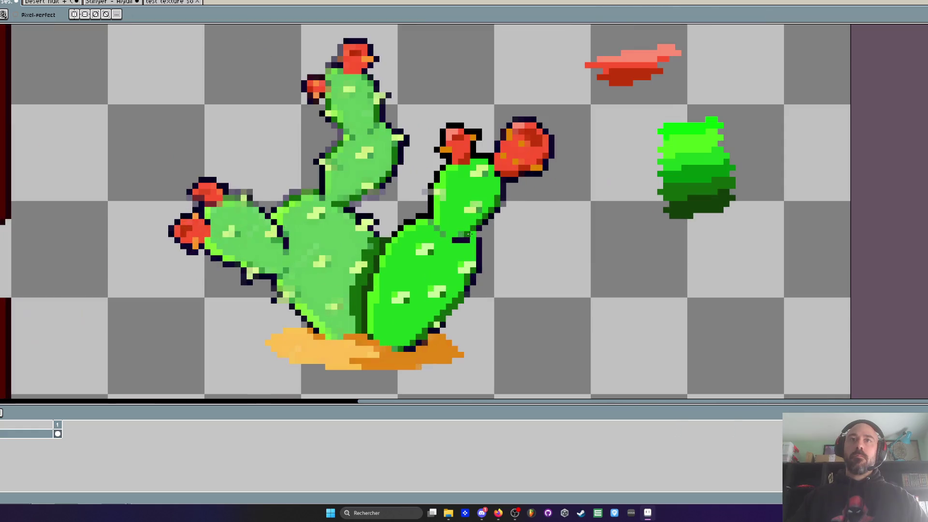
pyautogui.scroll(2, 448, 284)
pyautogui.scroll(-2, 448, 284)
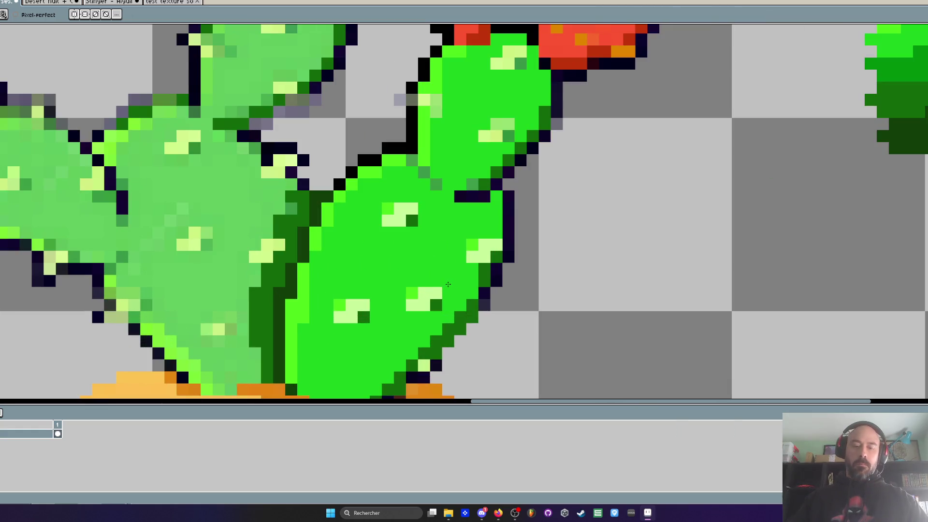
pyautogui.scroll(3, 449, 284)
# - Box-select a pale highlight spot on the pad, then drop the selection
pyautogui.press('m')
pyautogui.moveTo(404, 282)
pyautogui.mouseDown()
pyautogui.moveTo(460, 321)
pyautogui.moveTo(432, 307)
pyautogui.moveTo(486, 182)
pyautogui.mouseUp()
pyautogui.scroll(-1, 432, 308)
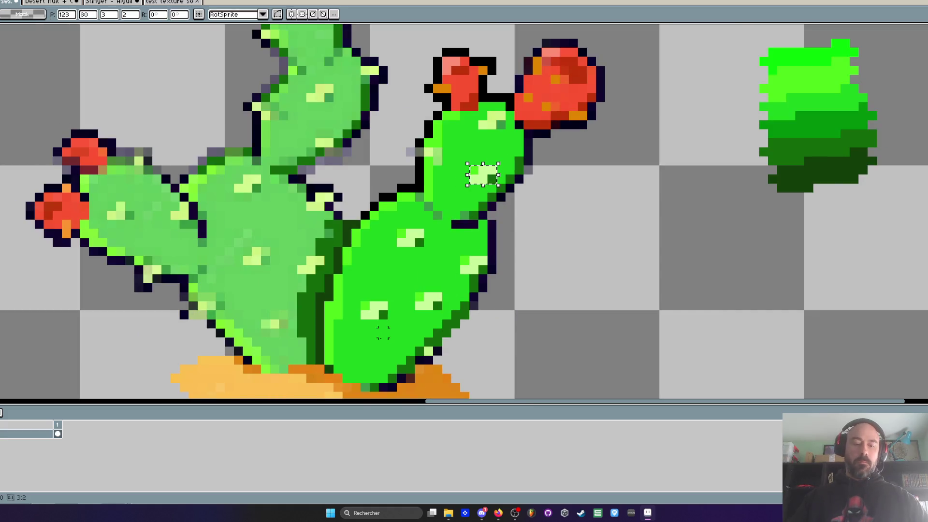
pyautogui.click(492, 127)
pyautogui.scroll(-1, 493, 126)
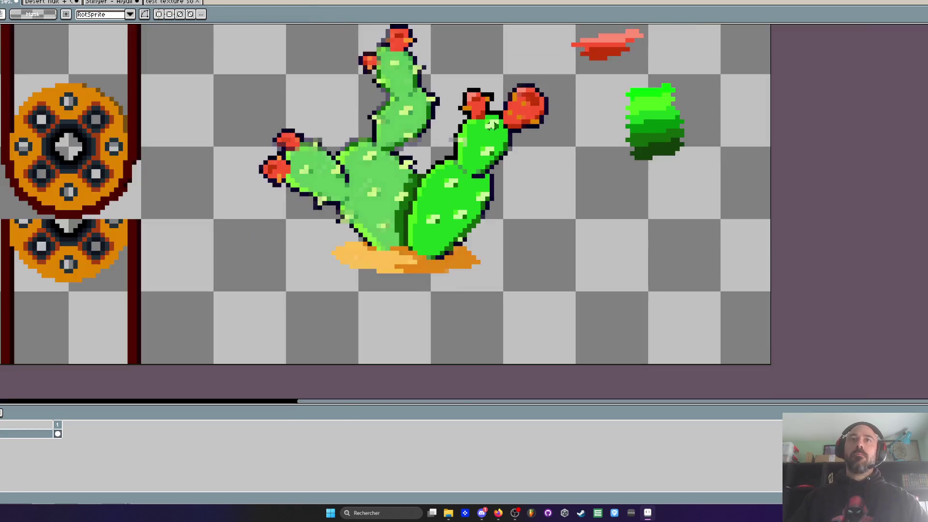
pyautogui.scroll(2, 492, 127)
# - Undo stray pale-green pixels beside the pad outline and paint the leftover pale pixels bright green
pyautogui.press('i')
pyautogui.scroll(1, 531, 182)
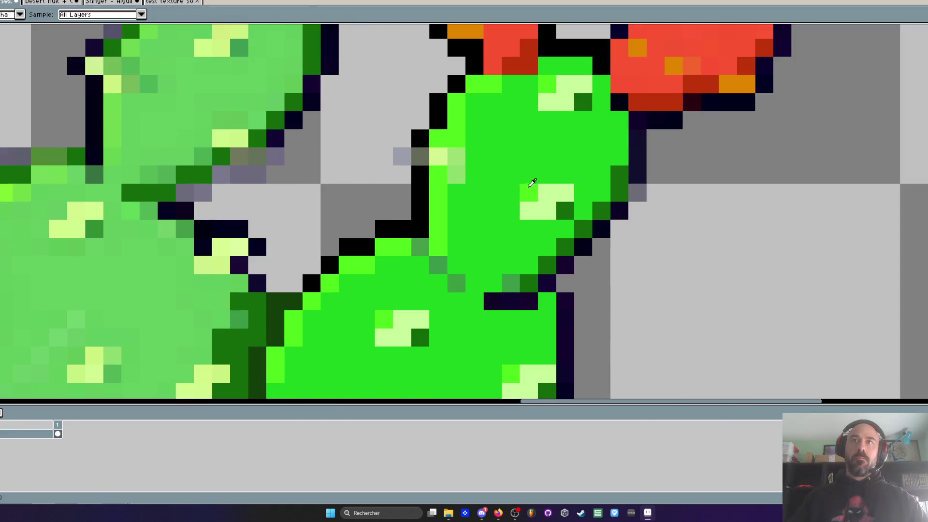
pyautogui.scroll(-1, 442, 144)
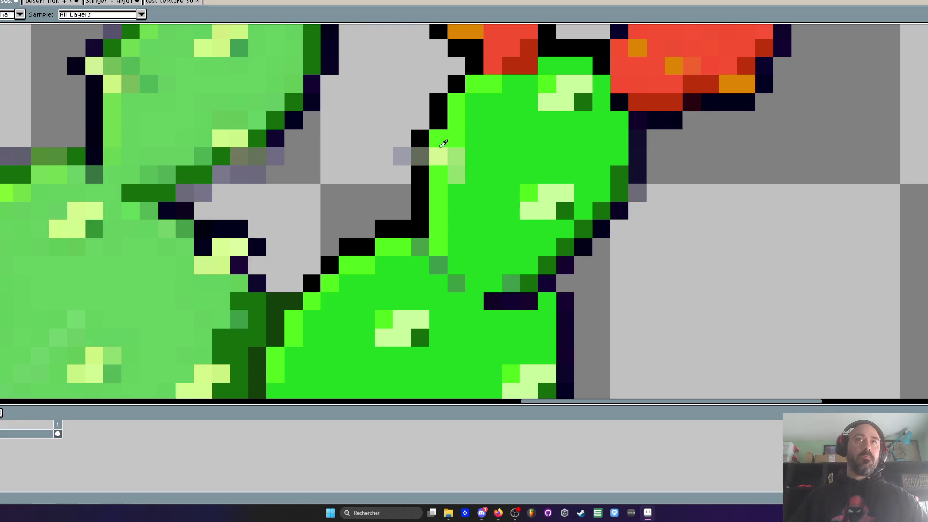
pyautogui.press('b')
pyautogui.moveTo(411, 164); pyautogui.dragTo(389, 164)
pyautogui.scroll(-1, 445, 179)
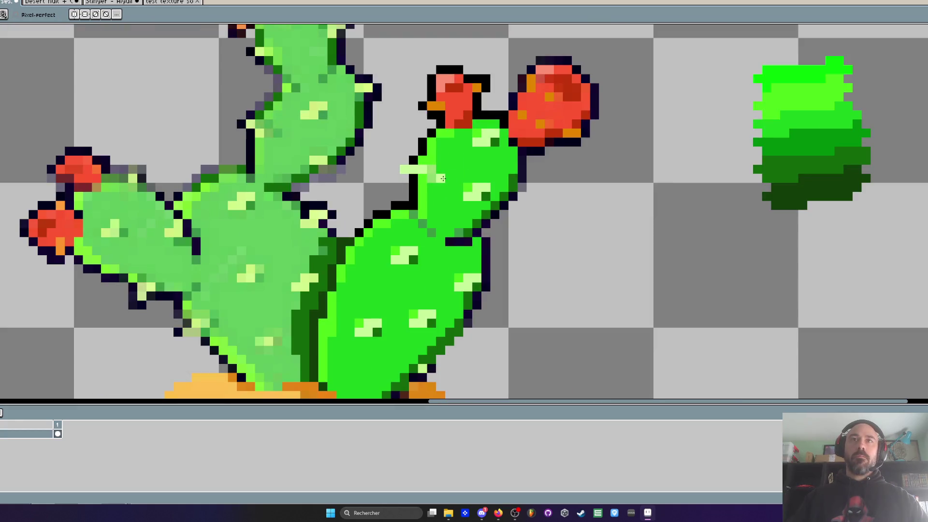
pyautogui.hotkey('ctrl', 'z')
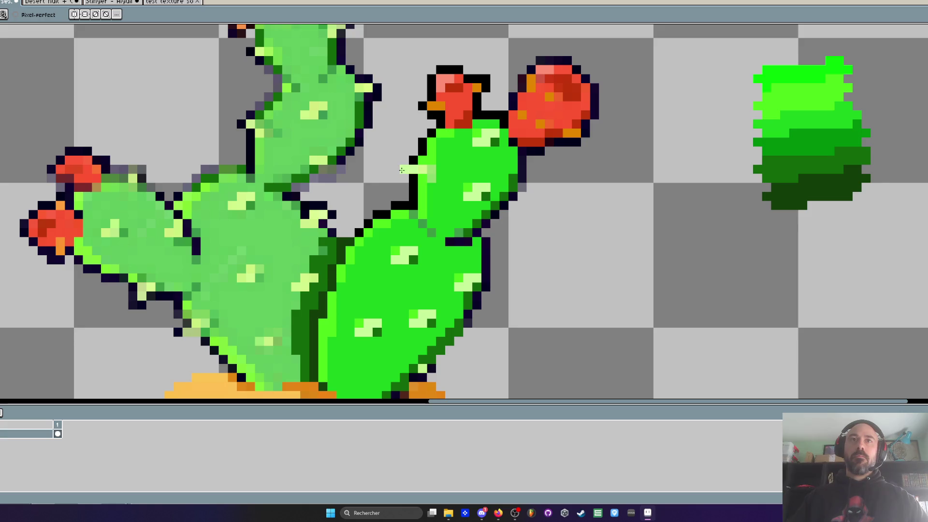
pyautogui.scroll(2, 433, 183)
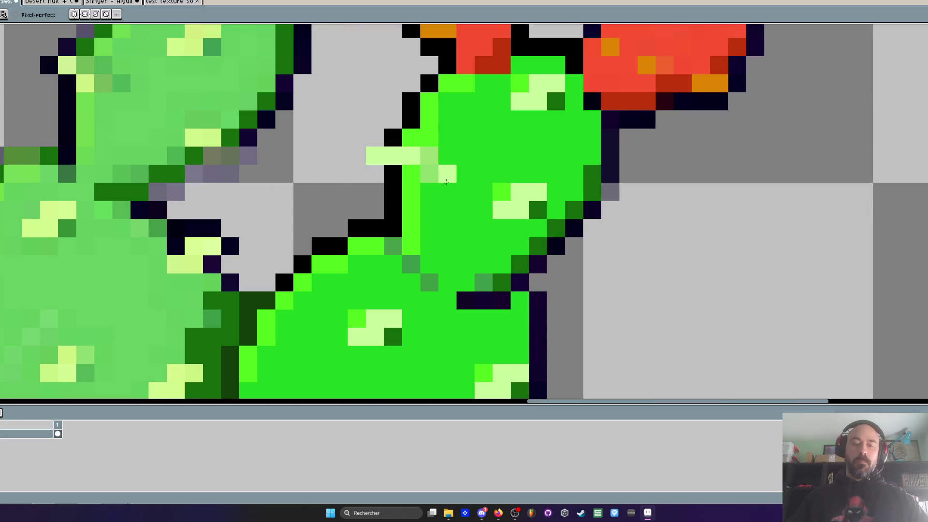
pyautogui.press('i')
pyautogui.press('b')
pyautogui.moveTo(429, 155); pyautogui.dragTo(425, 171)
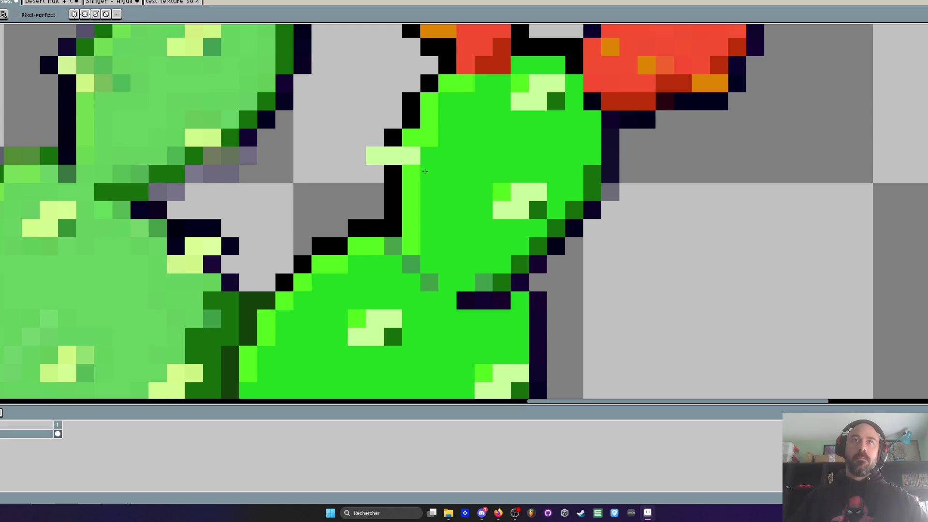
# - Sample a colour from the pad and paint a single pixel with it
pyautogui.press('i')
pyautogui.click(543, 209)
pyautogui.press('b')
pyautogui.click(411, 174)
pyautogui.scroll(-3, 469, 179)
pyautogui.scroll(2, 469, 179)
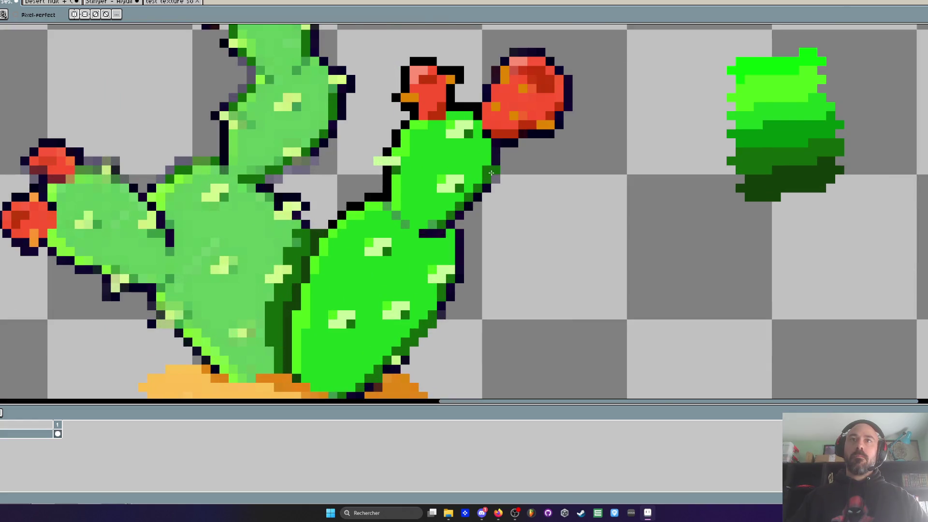
pyautogui.press('i')
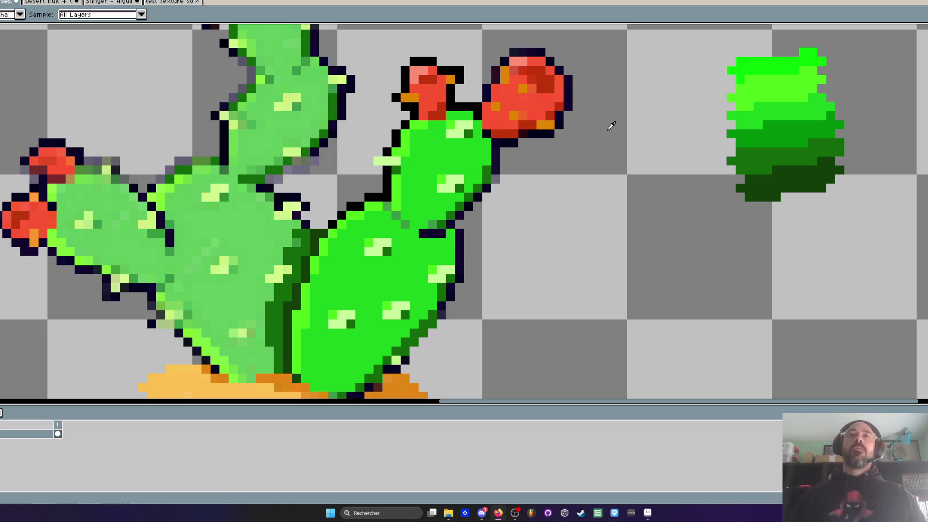
# - Fill the six dark-purple outline pixels around the right pads with black using the Paint Bucket
pyautogui.scroll(-2, 611, 124)
pyautogui.scroll(2, 542, 162)
pyautogui.scroll(2, 541, 162)
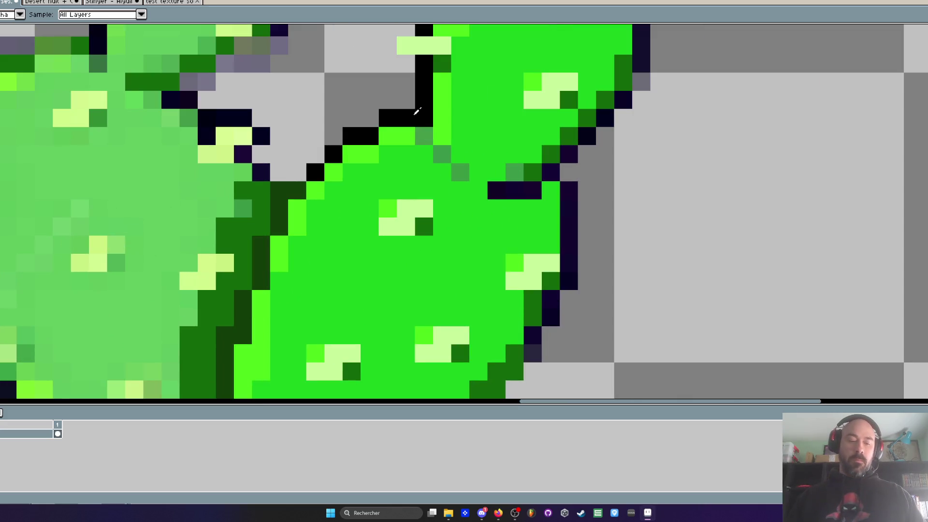
pyautogui.press('g')
pyautogui.click(551, 173)
pyautogui.click(569, 160)
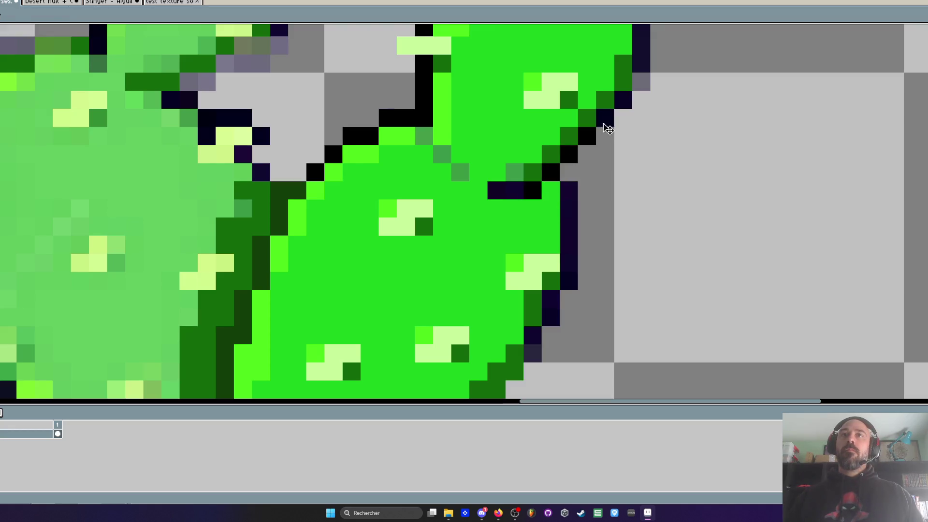
pyautogui.click(606, 121)
pyautogui.click(621, 101)
pyautogui.click(576, 191)
pyautogui.click(515, 191)
# - Eyedrop black from the cactus outline
pyautogui.scroll(-3, 512, 190)
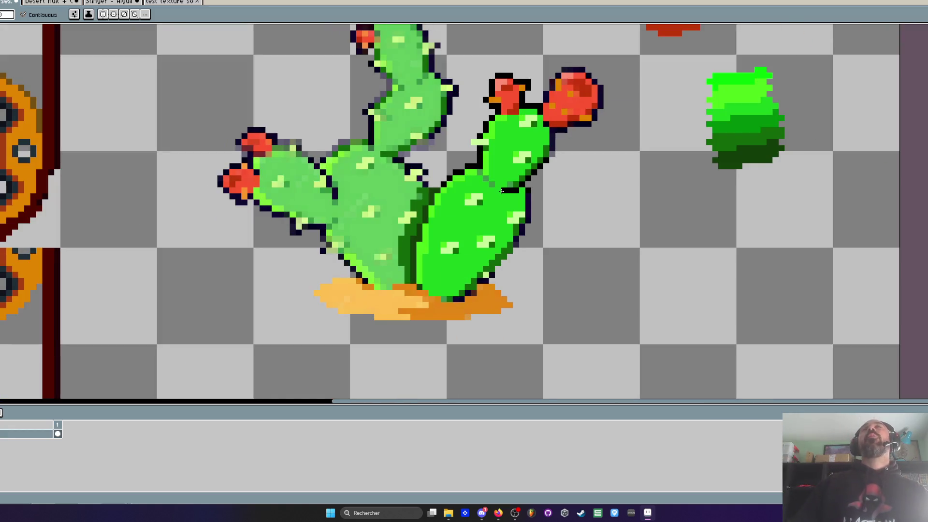
pyautogui.scroll(2, 501, 190)
pyautogui.scroll(1, 502, 188)
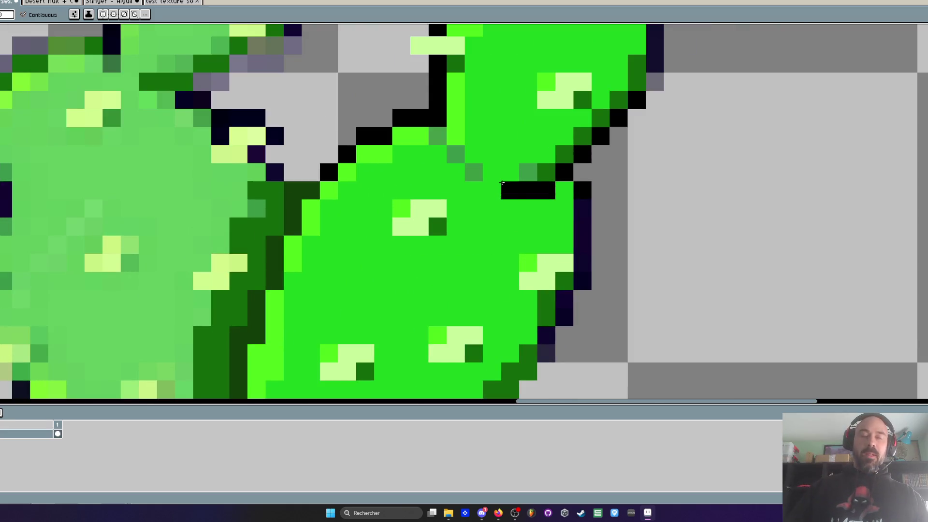
pyautogui.scroll(-3, 502, 184)
pyautogui.press('i')
pyautogui.scroll(2, 494, 267)
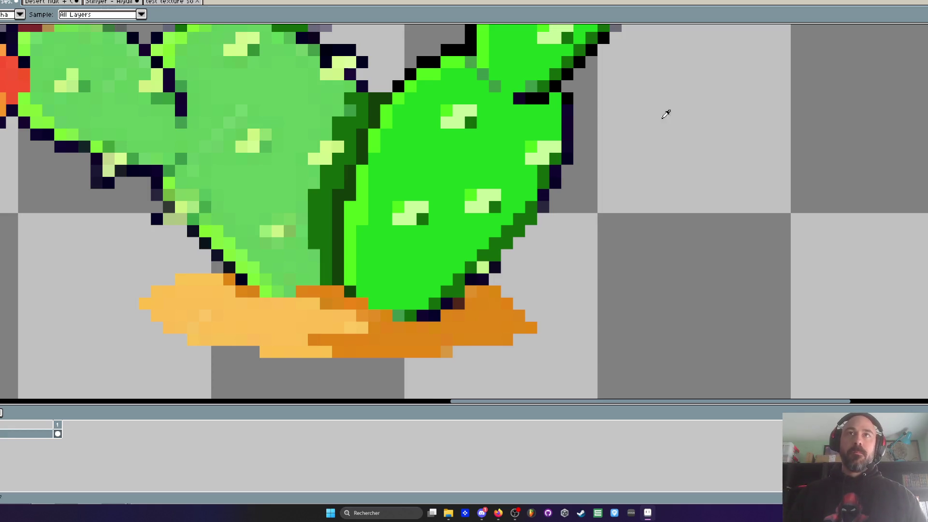
pyautogui.keyDown('alt'); pyautogui.click(570, 73); pyautogui.keyUp('alt')
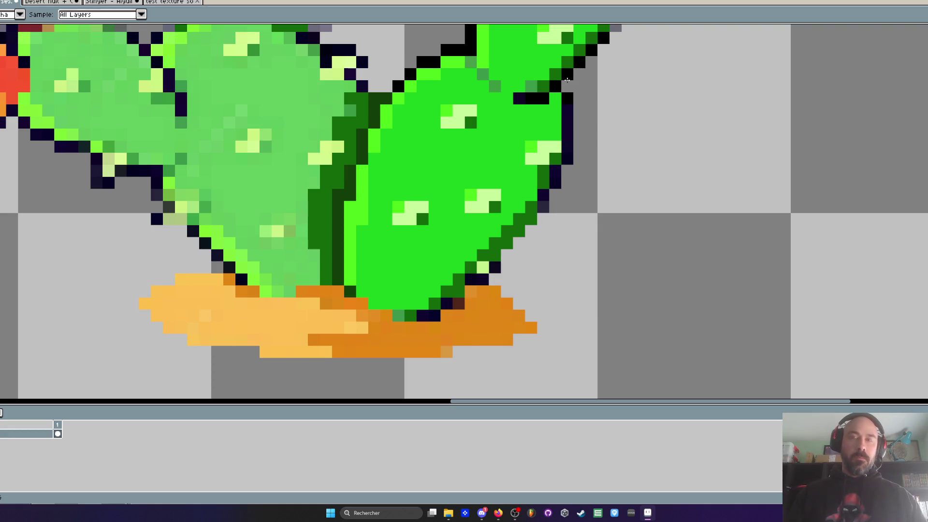
# - Draw black pixels down the pad's right outline edge
pyautogui.scroll(1, 572, 123)
pyautogui.moveTo(566, 111)
pyautogui.mouseDown()
pyautogui.moveTo(564, 173)
pyautogui.moveTo(511, 271)
pyautogui.mouseUp()
pyautogui.moveTo(512, 276)
pyautogui.mouseDown()
pyautogui.moveTo(554, 212)
pyautogui.moveTo(439, 328)
pyautogui.mouseUp()
pyautogui.scroll(-5, 426, 333)
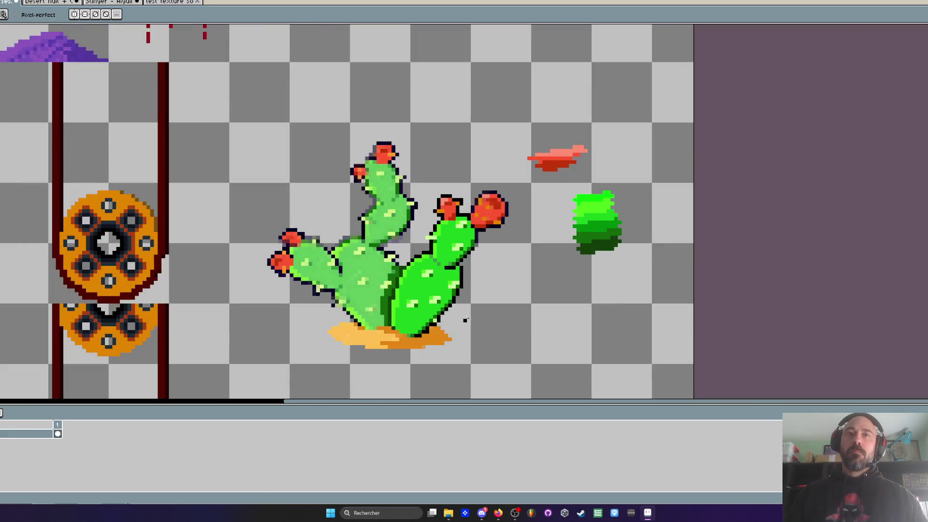
pyautogui.scroll(3, 447, 313)
# - Sample colours from the cactus pad and the red fruit with the eyedropper
pyautogui.press('i')
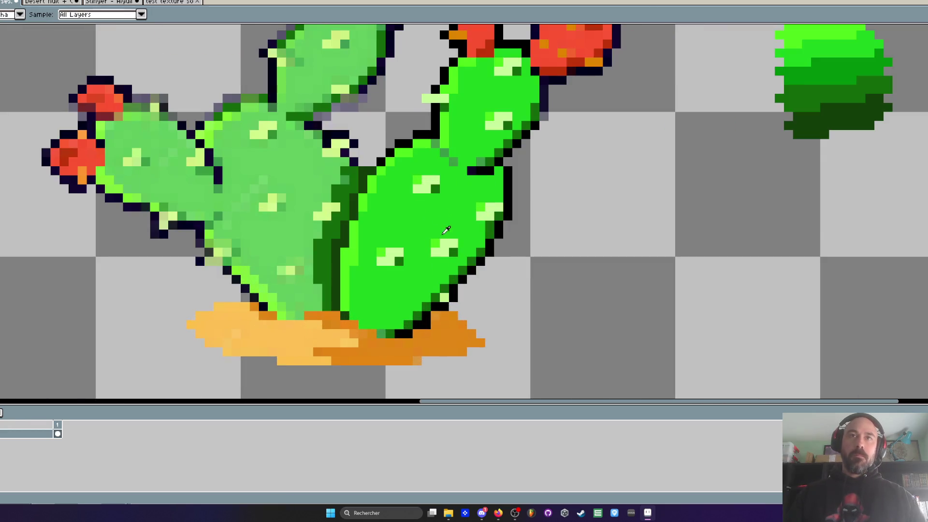
pyautogui.scroll(2, 433, 189)
pyautogui.keyDown('alt'); pyautogui.click(433, 188); pyautogui.keyUp('alt')
pyautogui.scroll(-3, 497, 339)
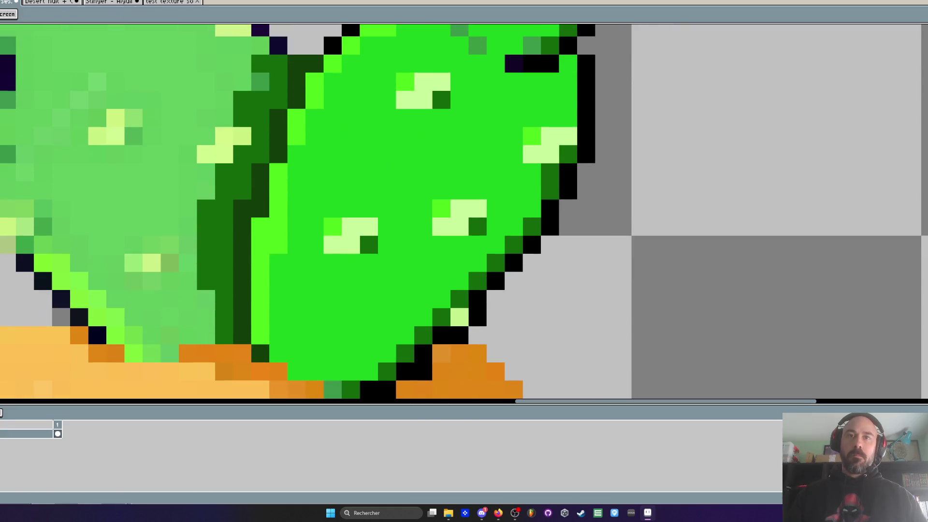
pyautogui.scroll(-1, 499, 330)
pyautogui.scroll(-2, 499, 330)
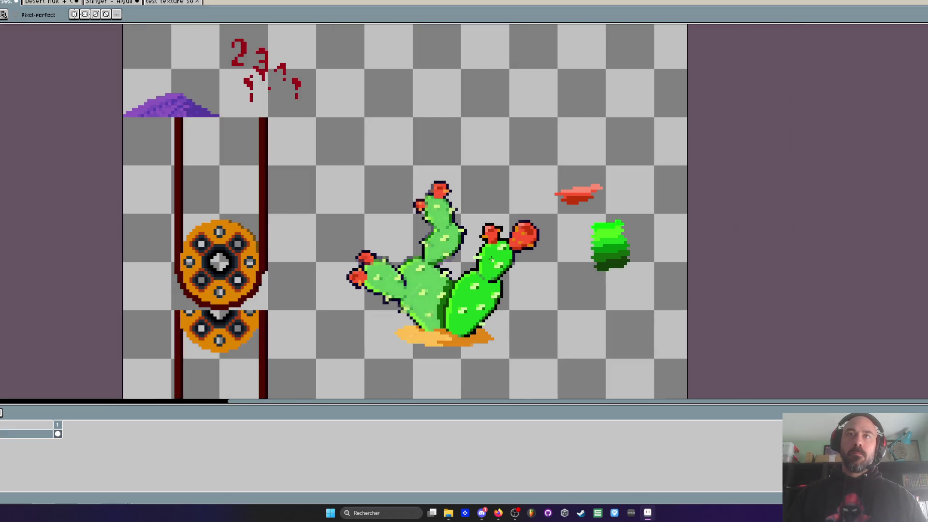
pyautogui.scroll(2, 511, 227)
pyautogui.press('i')
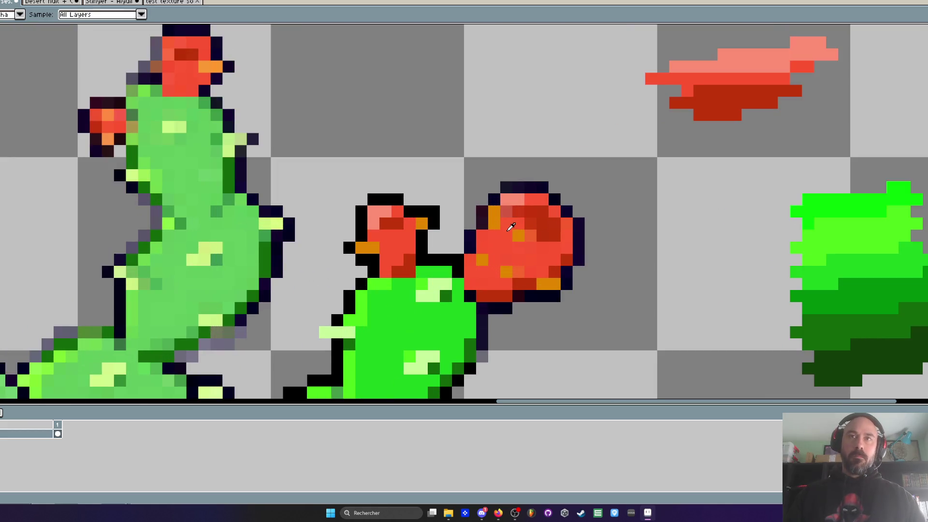
pyautogui.keyDown('alt'); pyautogui.click(511, 227); pyautogui.keyUp('alt')
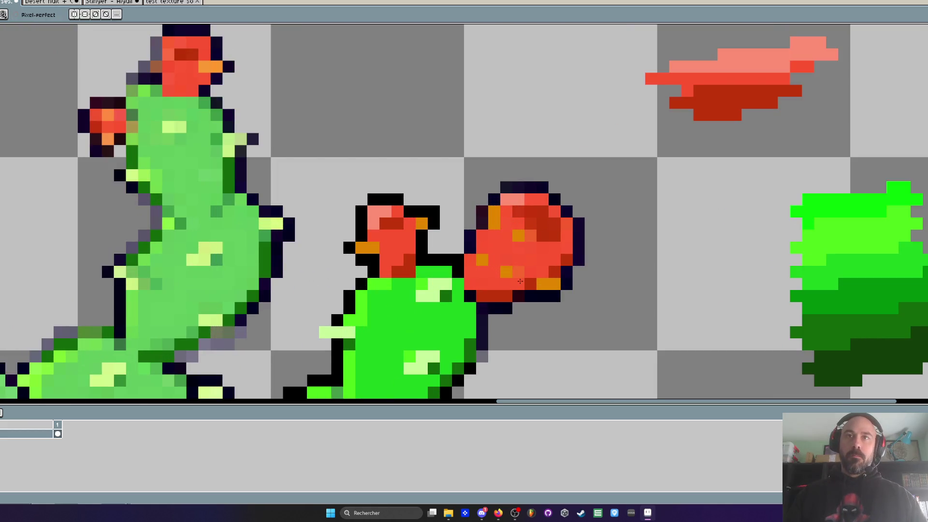
pyautogui.press('alt')
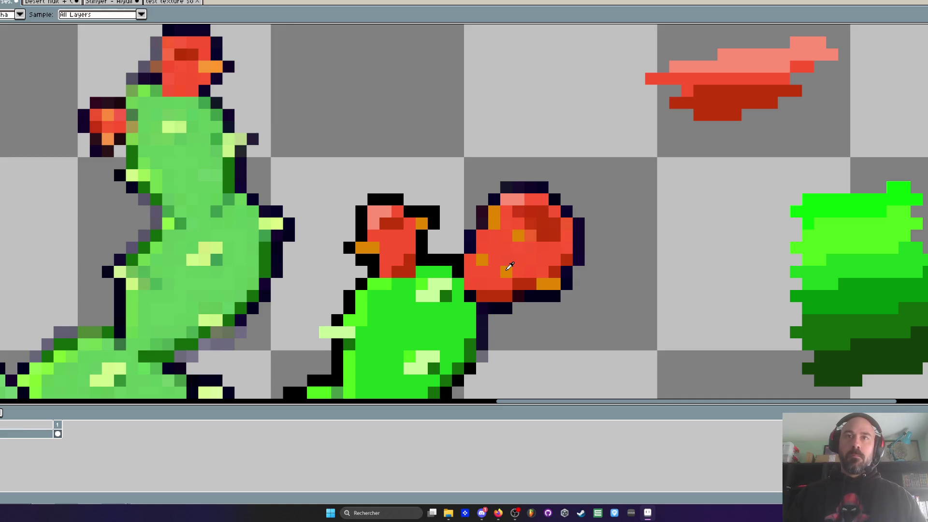
pyautogui.keyDown('alt'); pyautogui.click(514, 274); pyautogui.keyUp('alt')
# - Repaint the maroon pixel under the red fruit and the fruit's right outline black
pyautogui.scroll(-3, 590, 289)
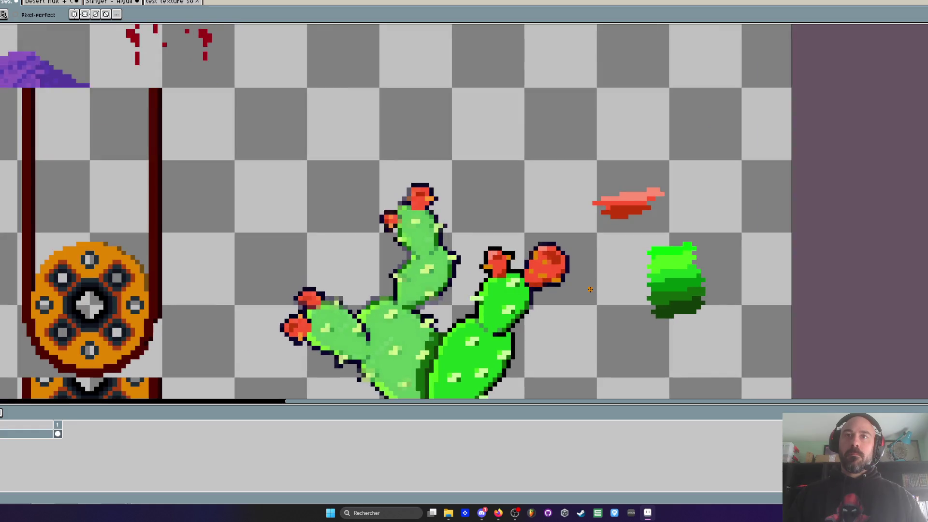
pyautogui.scroll(3, 549, 284)
pyautogui.press('alt')
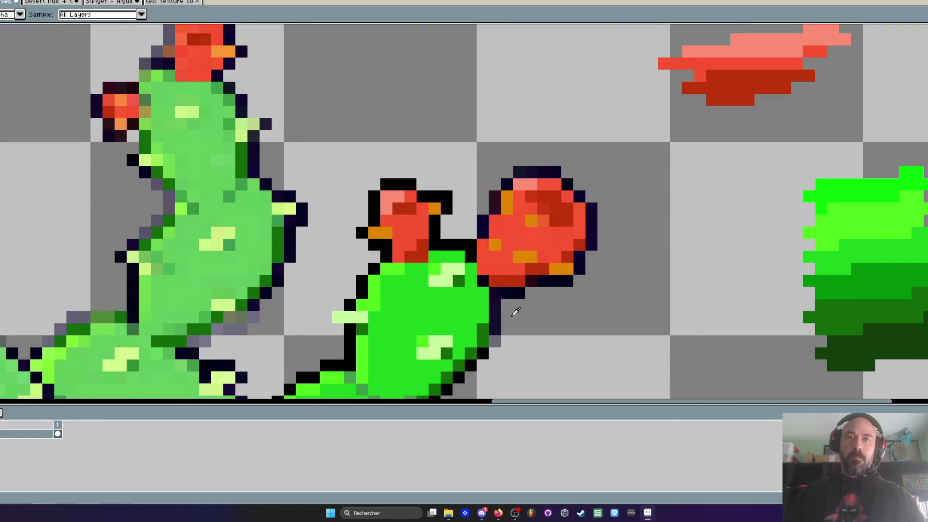
pyautogui.scroll(1, 482, 353)
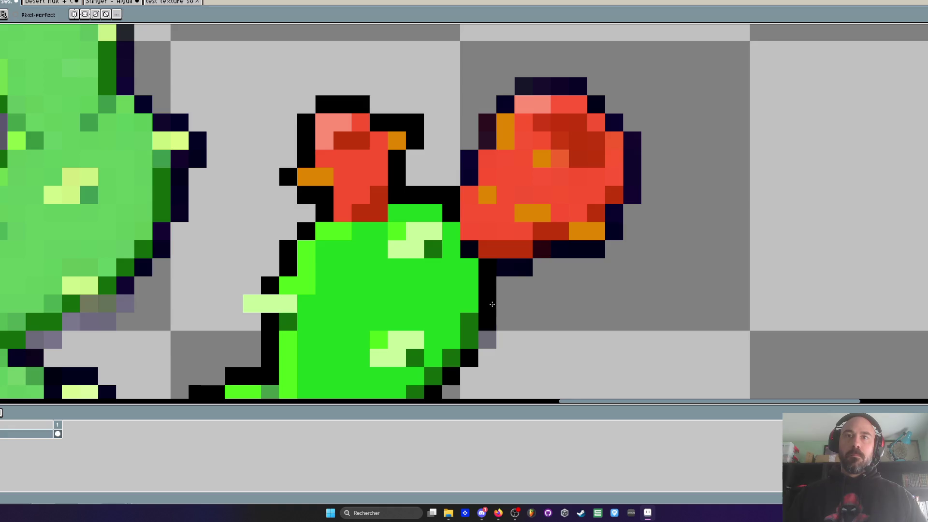
pyautogui.click(542, 249)
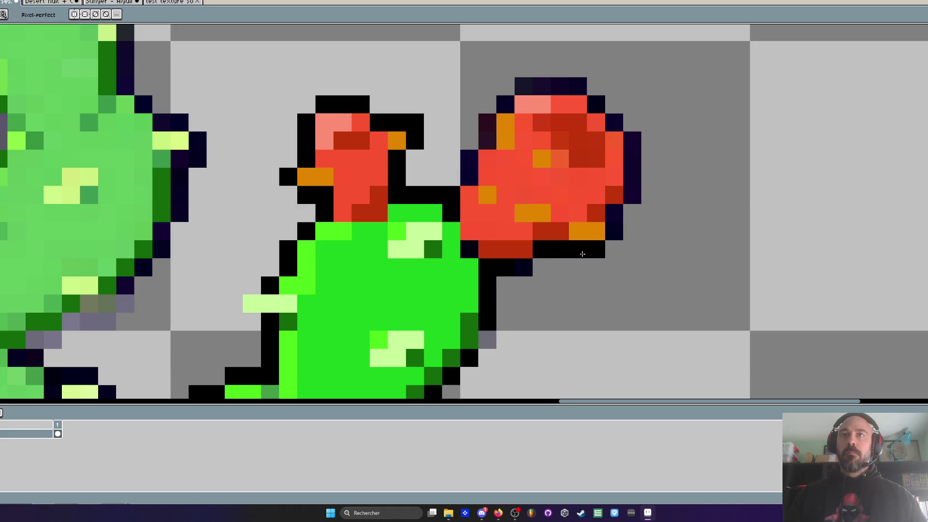
pyautogui.click(614, 231)
pyautogui.moveTo(633, 140)
pyautogui.mouseDown()
pyautogui.moveTo(633, 189)
pyautogui.moveTo(613, 125)
pyautogui.moveTo(561, 86)
pyautogui.moveTo(505, 103)
pyautogui.moveTo(462, 165)
pyautogui.mouseUp()
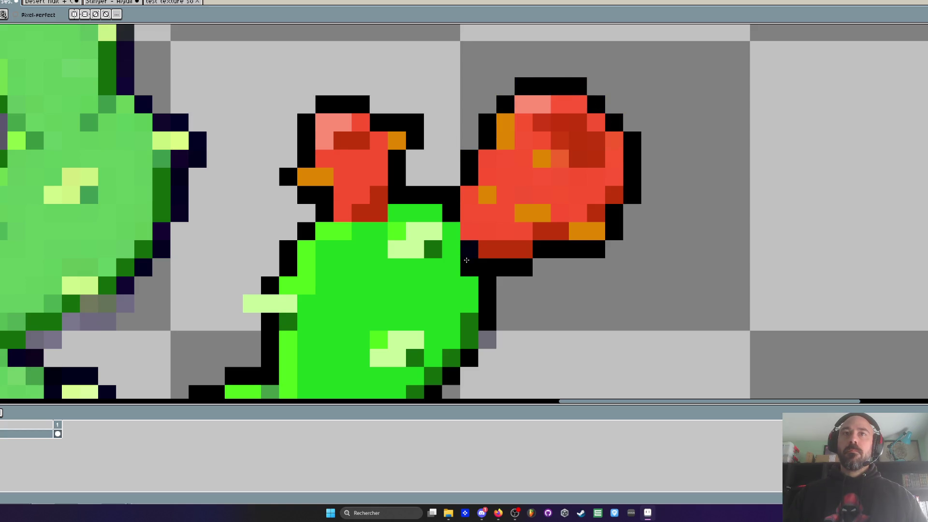
# - Sample the pad's dark green, paint the pad-joint pixels with it, and lighten two outline pixels
pyautogui.press('i')
pyautogui.click(475, 324)
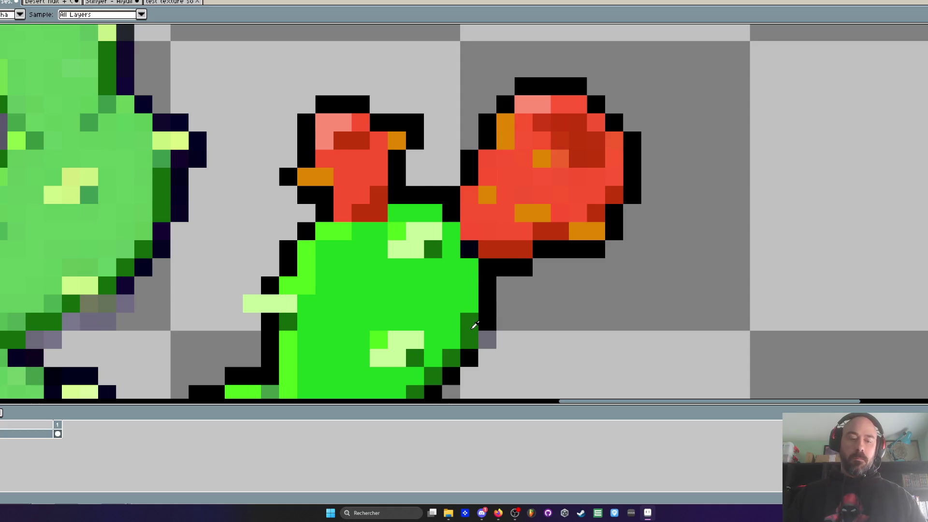
pyautogui.press('b')
pyautogui.click(451, 231)
pyautogui.click(452, 212)
pyautogui.click(468, 248)
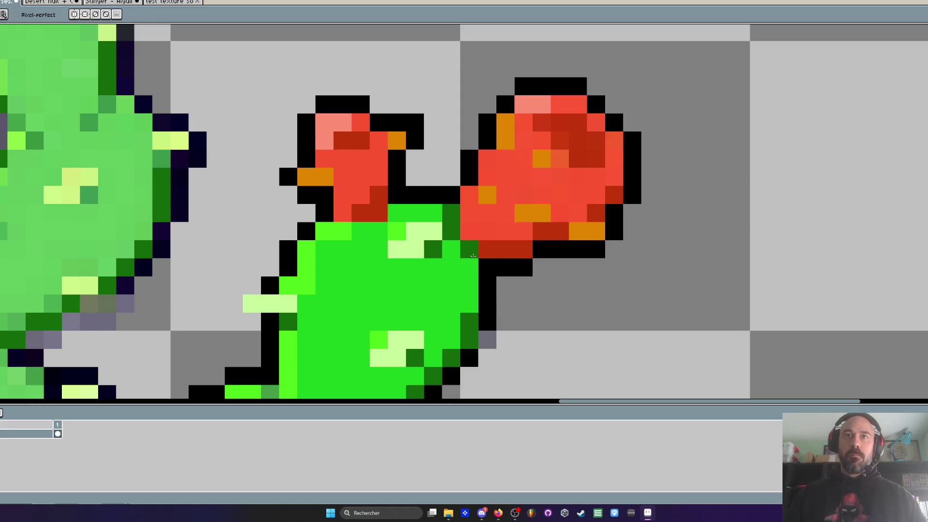
pyautogui.click(488, 267)
# - Repaint the black pixels and the green pixel above them on the right pad dark green
pyautogui.scroll(-3, 488, 267)
pyautogui.scroll(1, 473, 255)
pyautogui.scroll(2, 472, 255)
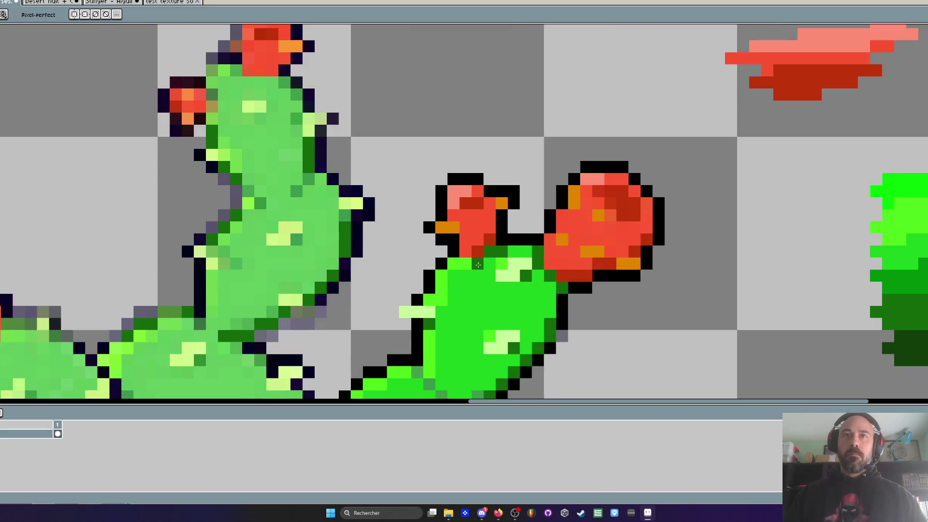
pyautogui.scroll(-4, 490, 254)
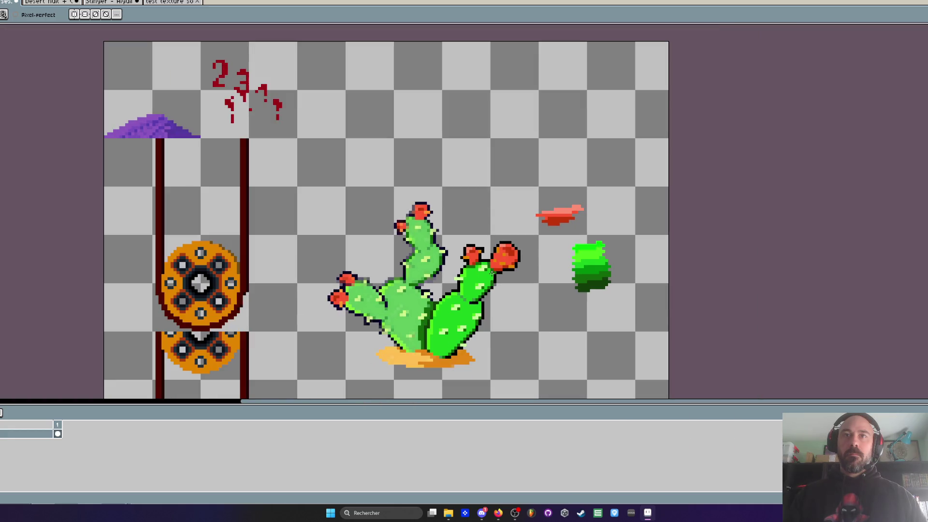
pyautogui.scroll(1, 492, 273)
pyautogui.scroll(2, 469, 235)
pyautogui.scroll(-2, 480, 246)
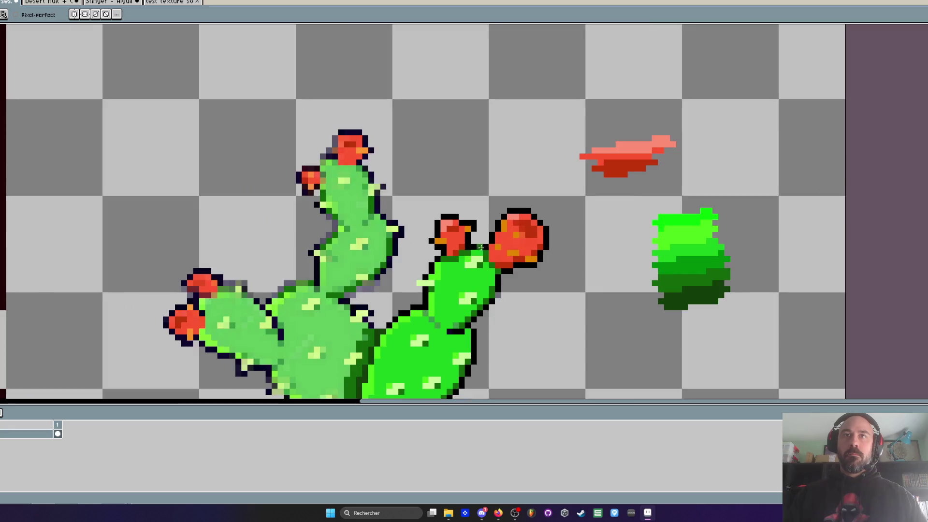
pyautogui.scroll(-1, 486, 272)
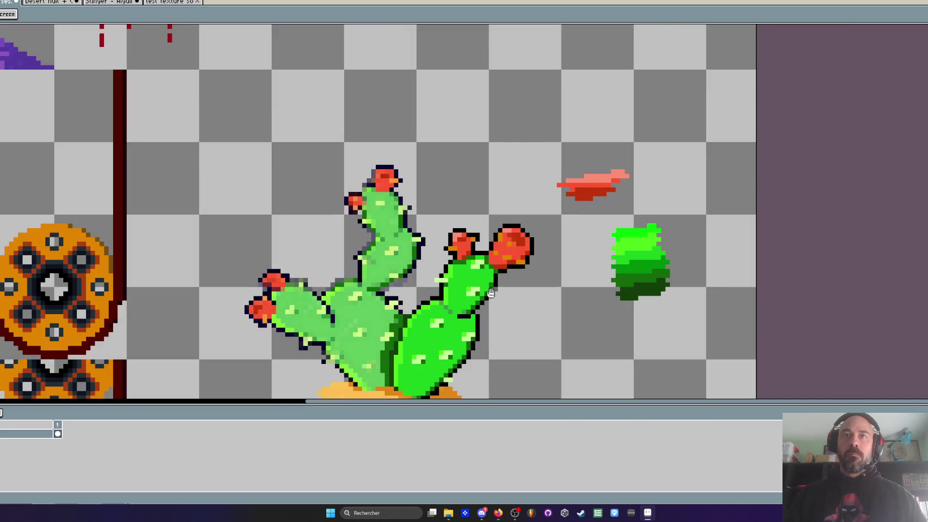
pyautogui.moveTo(487, 271); pyautogui.dragTo(509, 204)
pyautogui.scroll(3, 509, 204)
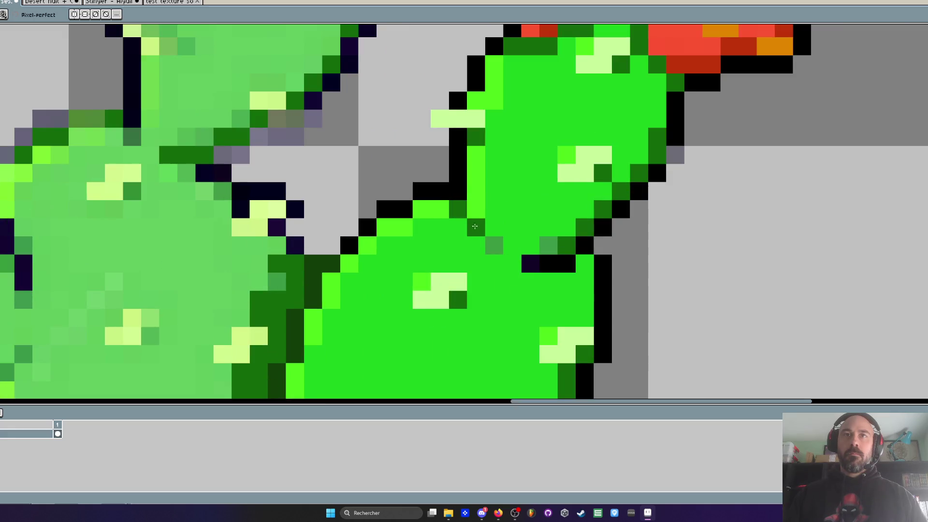
pyautogui.moveTo(541, 268); pyautogui.dragTo(566, 265)
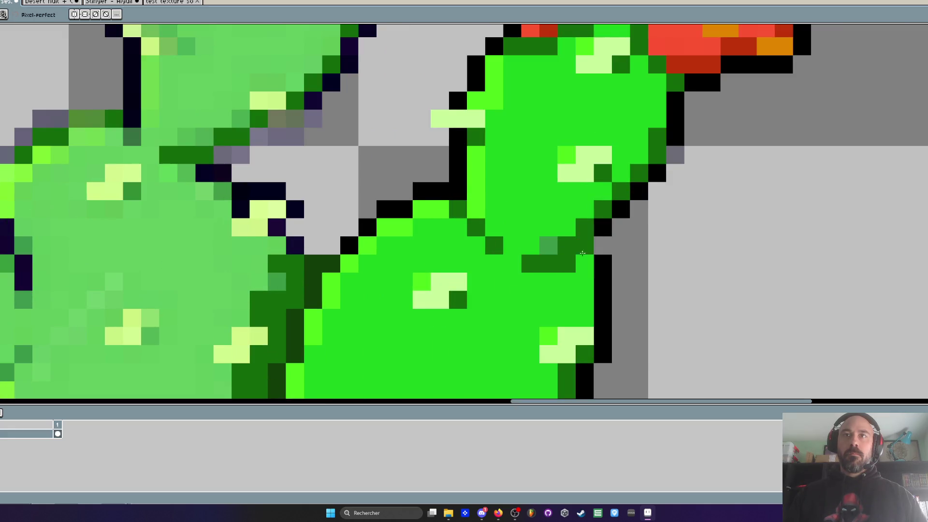
pyautogui.click(549, 246)
pyautogui.scroll(-4, 508, 267)
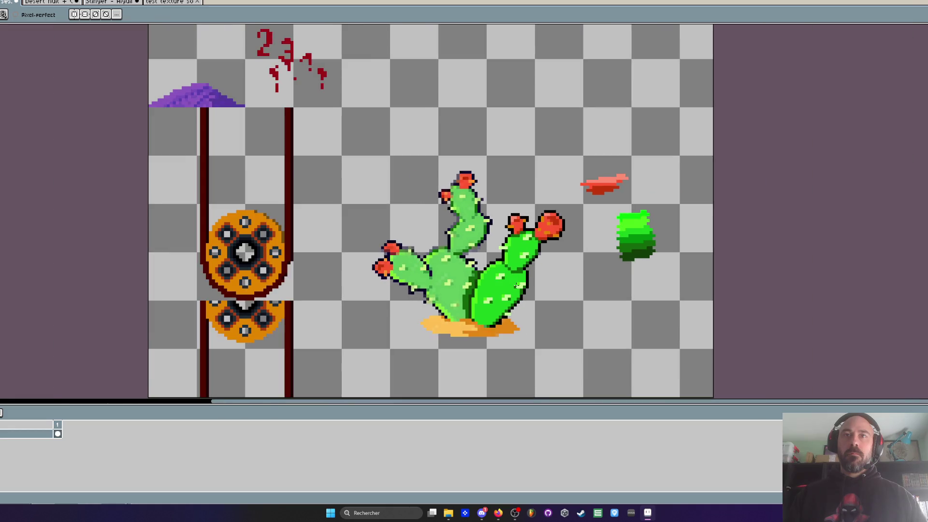
# - Eyedrop bright green and repaint three dark-green pad pixels with it
pyautogui.scroll(3, 504, 223)
pyautogui.press('alt')
pyautogui.scroll(-1, 505, 223)
pyautogui.scroll(2, 503, 197)
pyautogui.click(556, 249)
pyautogui.click(540, 267)
pyautogui.click(568, 273)
pyautogui.scroll(-3, 563, 287)
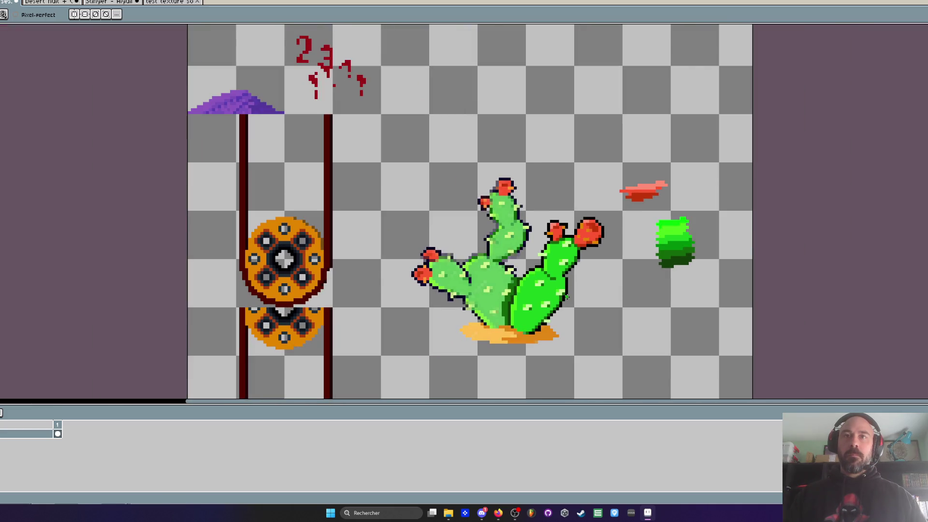
pyautogui.scroll(3, 510, 318)
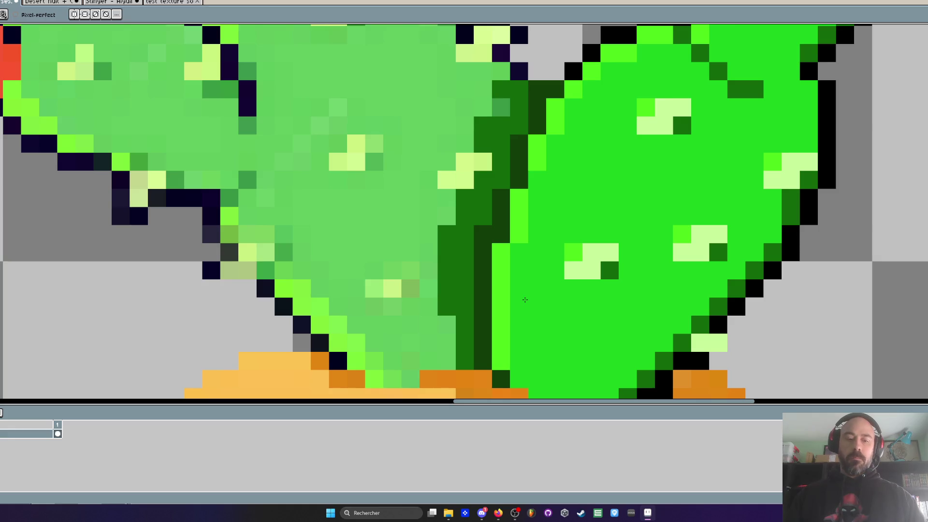
# - Paint two more pad pixels and the right pad's top edge bright green
pyautogui.press('alt')
pyautogui.moveTo(538, 198); pyautogui.dragTo(538, 172)
pyautogui.scroll(-3, 538, 171)
pyautogui.scroll(2, 627, 181)
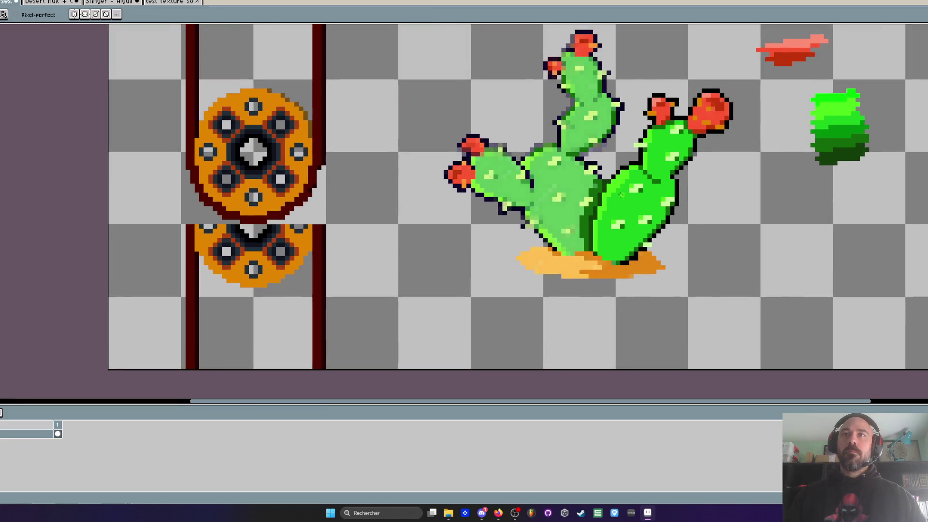
pyautogui.scroll(-2, 658, 151)
pyautogui.scroll(3, 652, 167)
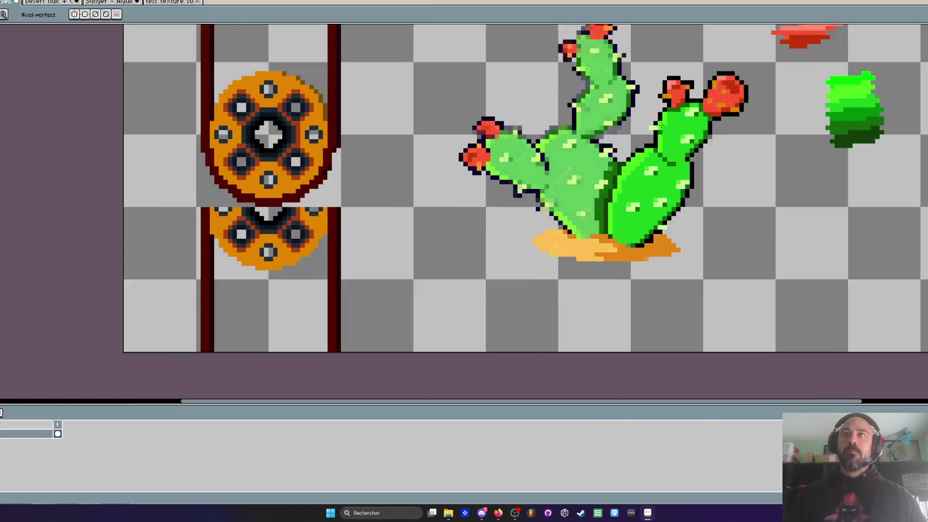
pyautogui.moveTo(678, 113); pyautogui.dragTo(701, 100)
pyautogui.scroll(-3, 701, 100)
pyautogui.scroll(-2, 727, 130)
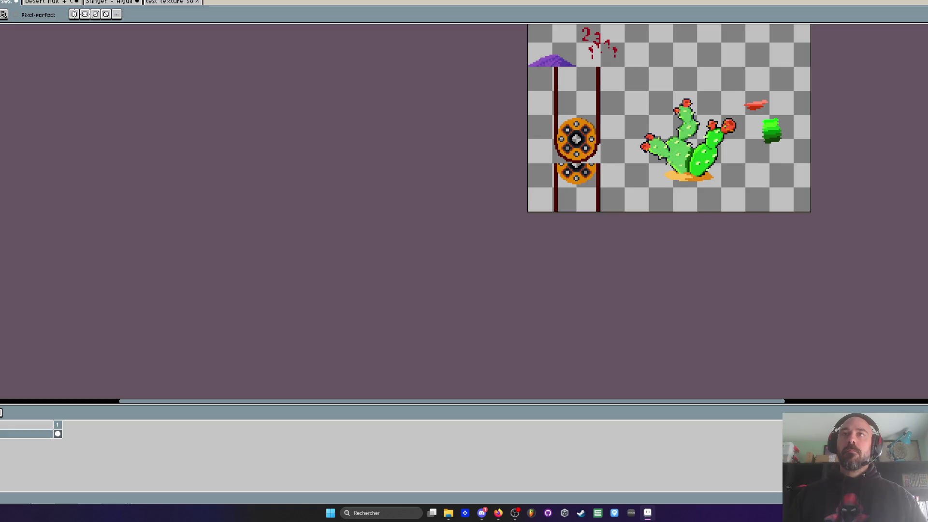
pyautogui.scroll(2, 696, 174)
pyautogui.scroll(-1, 696, 174)
pyautogui.moveTo(665, 229)
pyautogui.mouseDown()
pyautogui.moveTo(627, 228)
pyautogui.moveTo(615, 264)
pyautogui.mouseUp()
# - Pick purple from the test texture document and paint a purple stroke below the sand
pyautogui.press('g')
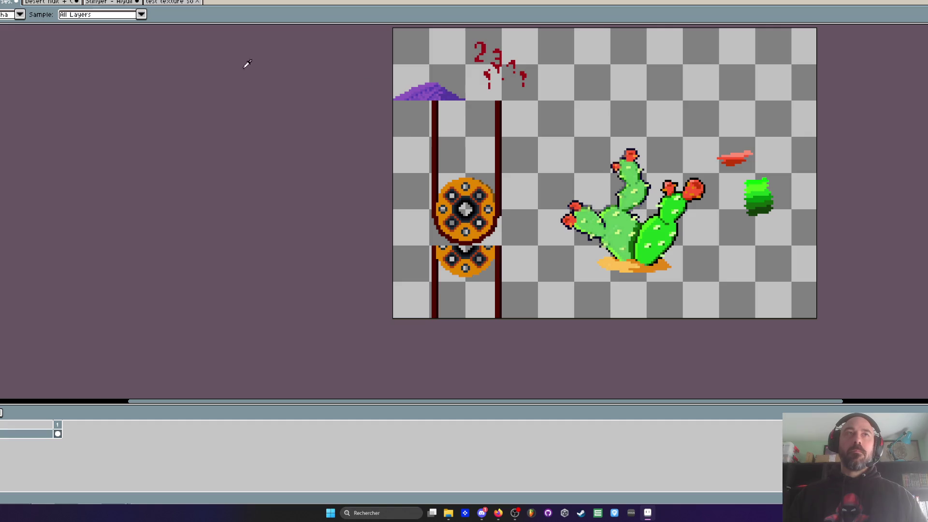
pyautogui.click(175, 8)
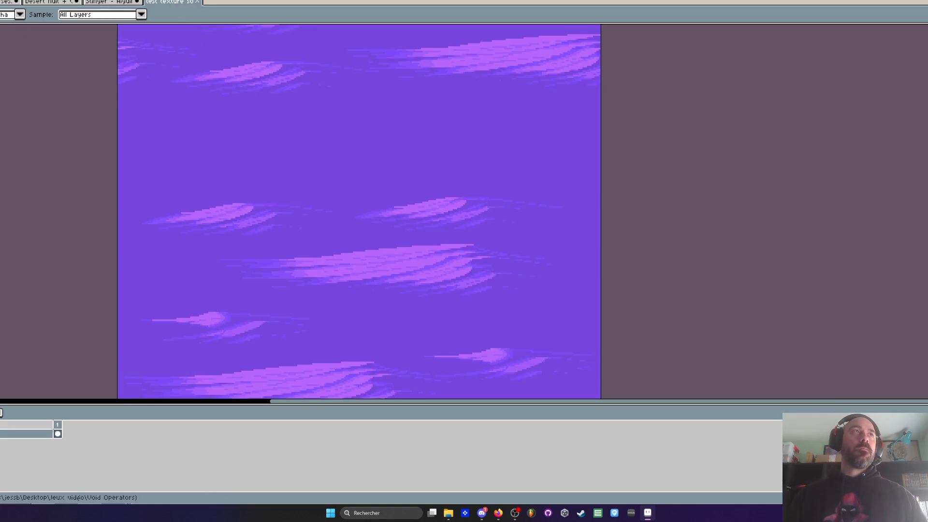
pyautogui.click(2, 3)
pyautogui.scroll(2, 621, 275)
pyautogui.press('b')
pyautogui.moveTo(655, 257); pyautogui.dragTo(684, 256)
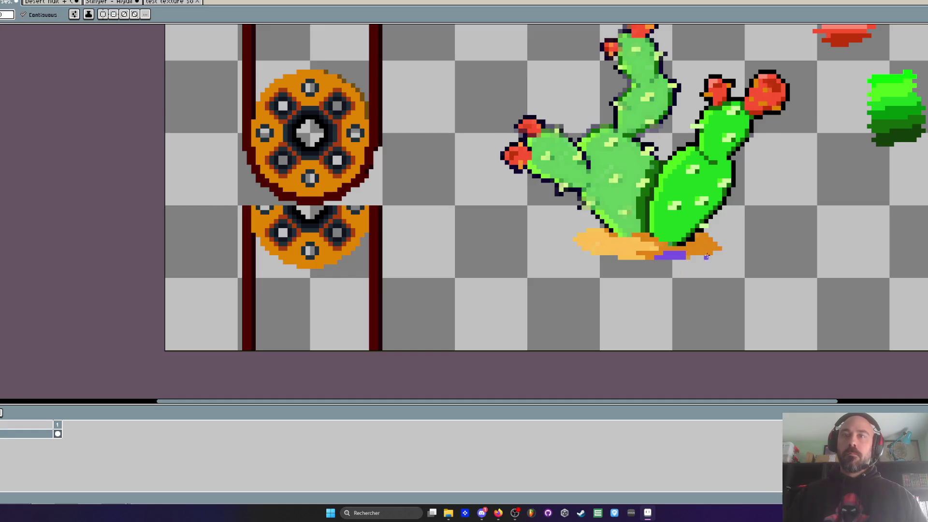
# - Paint purple over the orange sand pixels with the pencil
pyautogui.scroll(4, 706, 255)
pyautogui.press('b')
pyautogui.moveTo(612, 214)
pyautogui.mouseDown()
pyautogui.moveTo(573, 225)
pyautogui.moveTo(676, 247)
pyautogui.moveTo(744, 222)
pyautogui.moveTo(672, 150)
pyautogui.moveTo(601, 213)
pyautogui.moveTo(721, 194)
pyautogui.moveTo(513, 224)
pyautogui.moveTo(479, 199)
pyautogui.moveTo(455, 247)
pyautogui.moveTo(376, 253)
pyautogui.moveTo(334, 246)
pyautogui.moveTo(286, 175)
pyautogui.moveTo(358, 151)
pyautogui.moveTo(571, 244)
pyautogui.mouseUp()
pyautogui.click(378, 213)
pyautogui.click(402, 213)
pyautogui.scroll(-3, 403, 216)
# - Cycle through the open documents, then cover the sand's top-left edge and lower rows with purple
pyautogui.hotkey('ctrl', 'Tab')
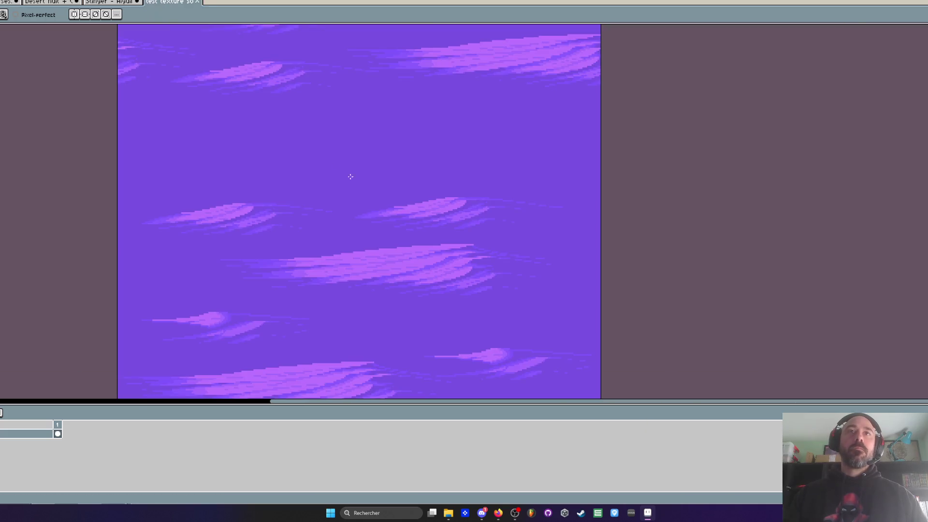
pyautogui.scroll(3, 403, 258)
pyautogui.press('i')
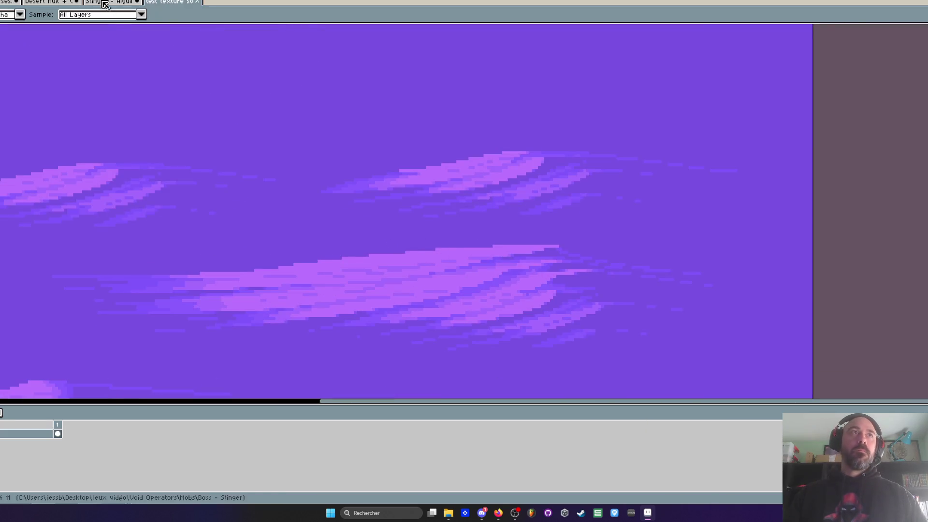
pyautogui.hotkey('ctrl', 'shift', 'Tab')
pyautogui.hotkey('ctrl', 'shift', 'Tab')
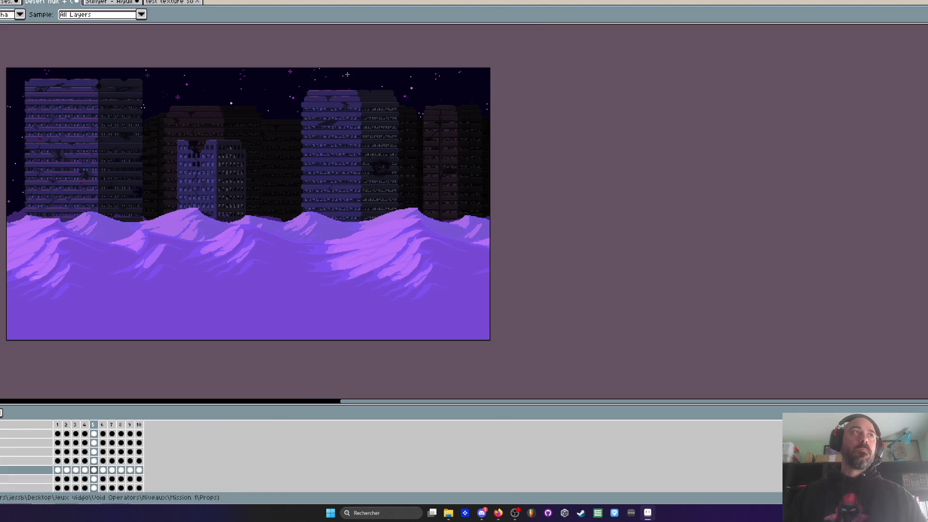
pyautogui.hotkey('ctrl', 'Tab')
pyautogui.hotkey('ctrl', 'Tab')
pyautogui.hotkey('ctrl', 'Tab')
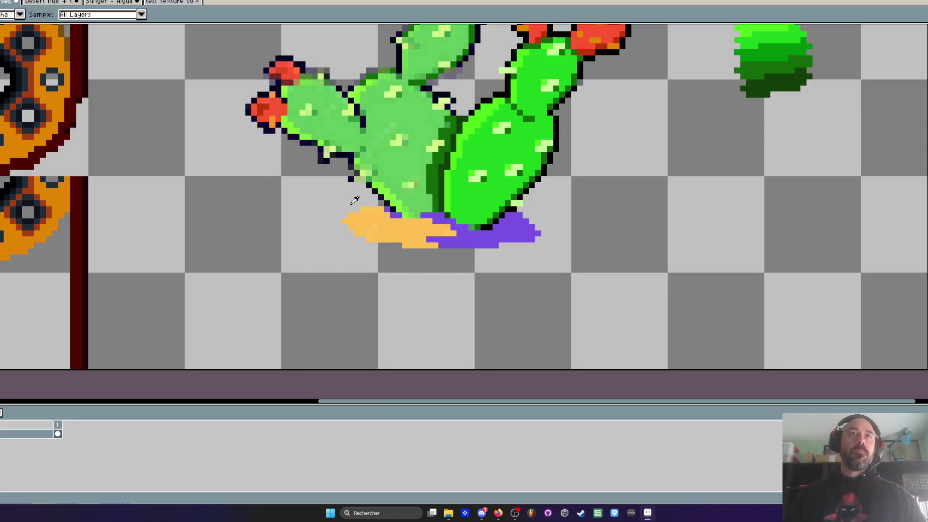
pyautogui.press('b')
pyautogui.scroll(2, 367, 207)
pyautogui.scroll(1, 366, 207)
pyautogui.moveTo(418, 171)
pyautogui.mouseDown()
pyautogui.moveTo(370, 170)
pyautogui.moveTo(270, 221)
pyautogui.moveTo(321, 267)
pyautogui.moveTo(370, 292)
pyautogui.moveTo(515, 291)
pyautogui.moveTo(613, 320)
pyautogui.mouseUp()
pyautogui.moveTo(632, 298)
pyautogui.mouseDown()
pyautogui.moveTo(604, 268)
pyautogui.moveTo(539, 292)
pyautogui.moveTo(592, 292)
pyautogui.moveTo(451, 243)
pyautogui.moveTo(326, 215)
pyautogui.moveTo(575, 218)
pyautogui.moveTo(460, 221)
pyautogui.mouseUp()
pyautogui.scroll(-4, 460, 221)
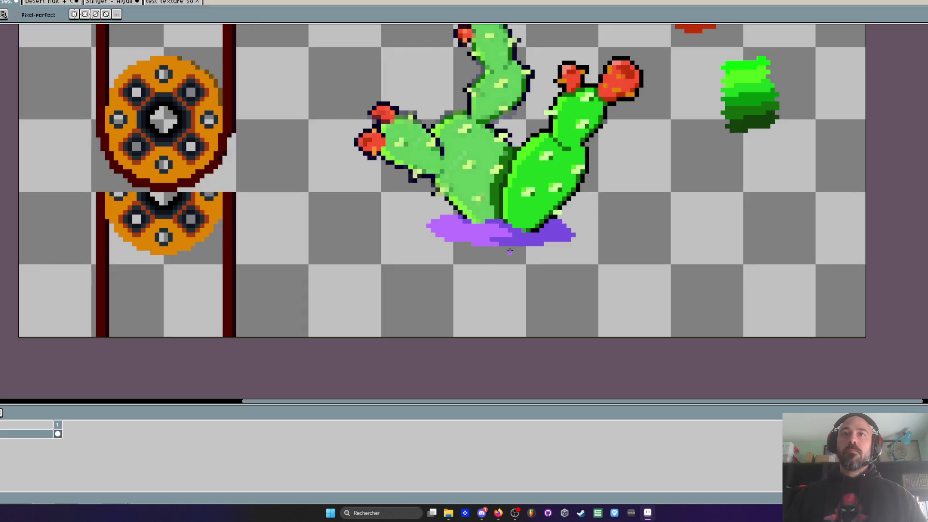
# - Close the Tileset 2D document with Ctrl+W and dismiss the save warning
pyautogui.click(175, 5)
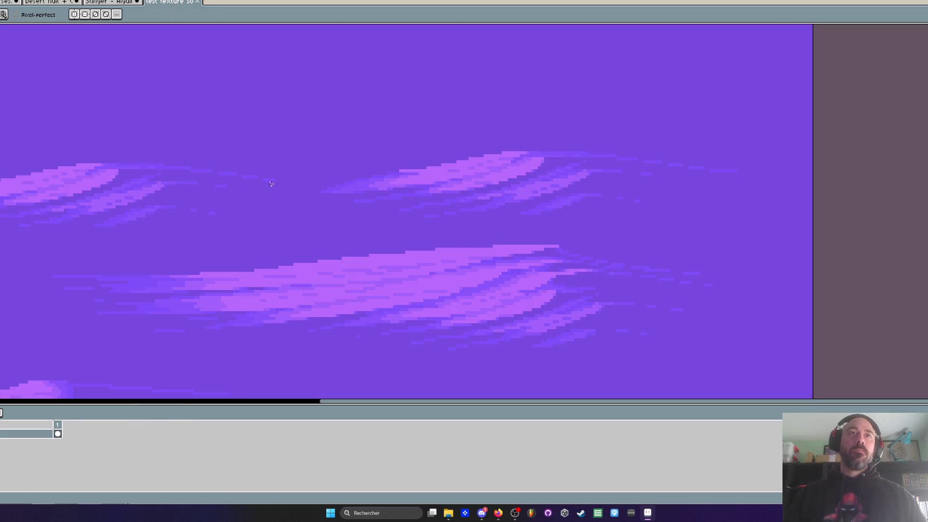
pyautogui.press('i')
pyautogui.scroll(-8, 106, 197)
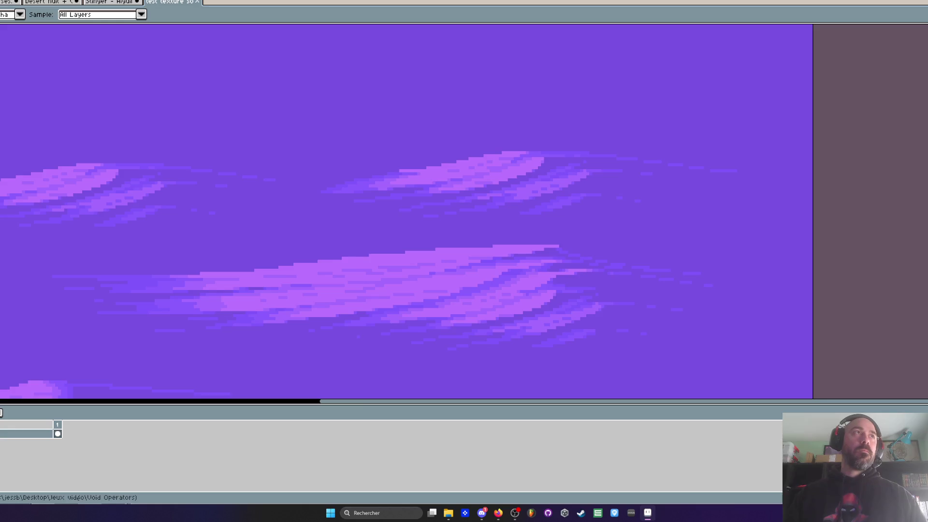
pyautogui.hotkey('ctrl', 'w')
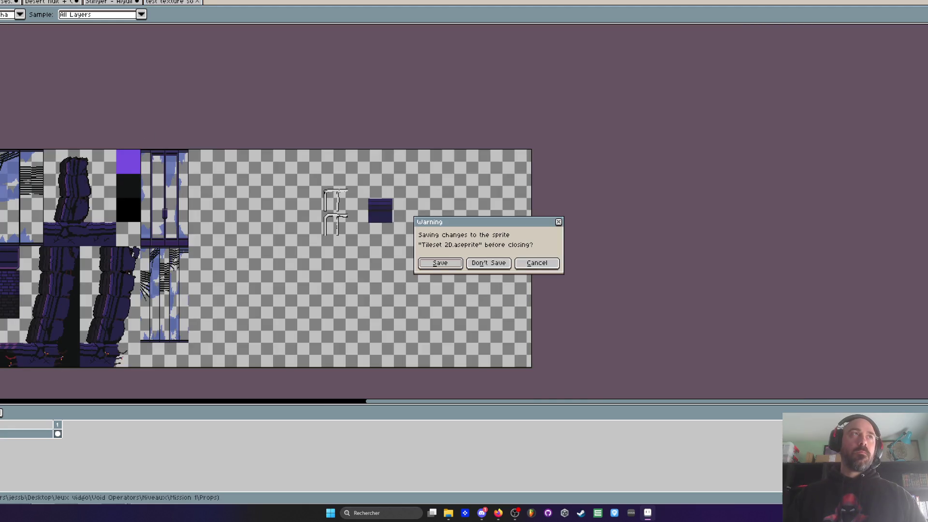
pyautogui.press('Return')
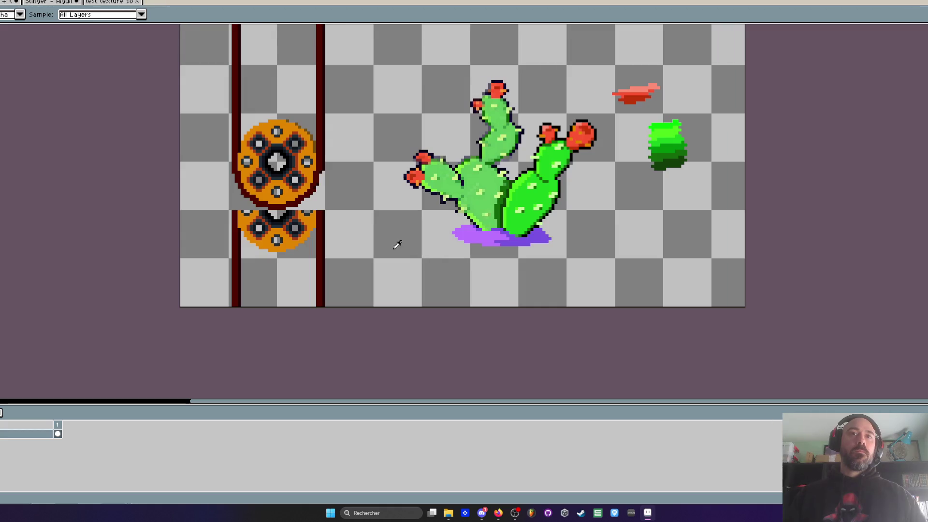
# - Lighten five dark-purple pixels in the sand base
pyautogui.hotkey('ctrl', 'w')
pyautogui.hotkey('ctrl', 'w')
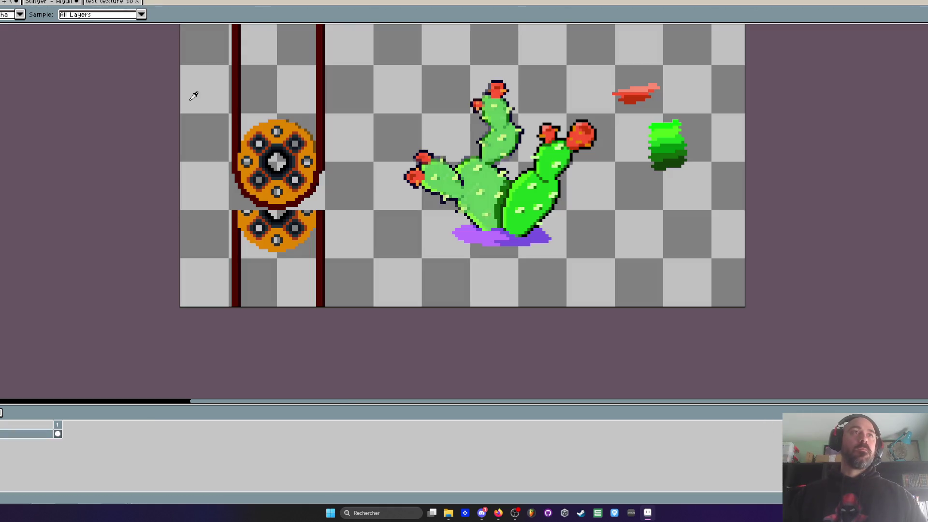
pyautogui.scroll(6, 468, 267)
pyautogui.click(550, 137)
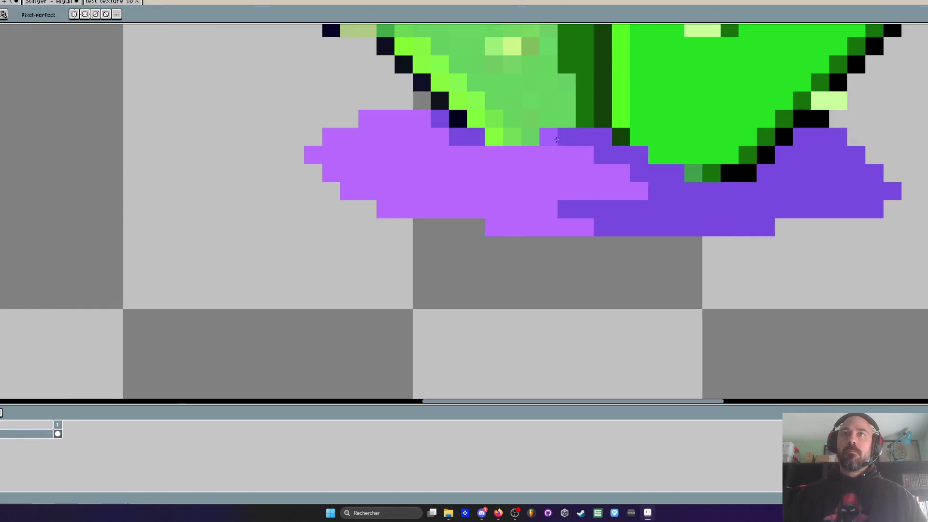
pyautogui.click(566, 136)
pyautogui.click(476, 137)
pyautogui.click(602, 157)
pyautogui.click(621, 173)
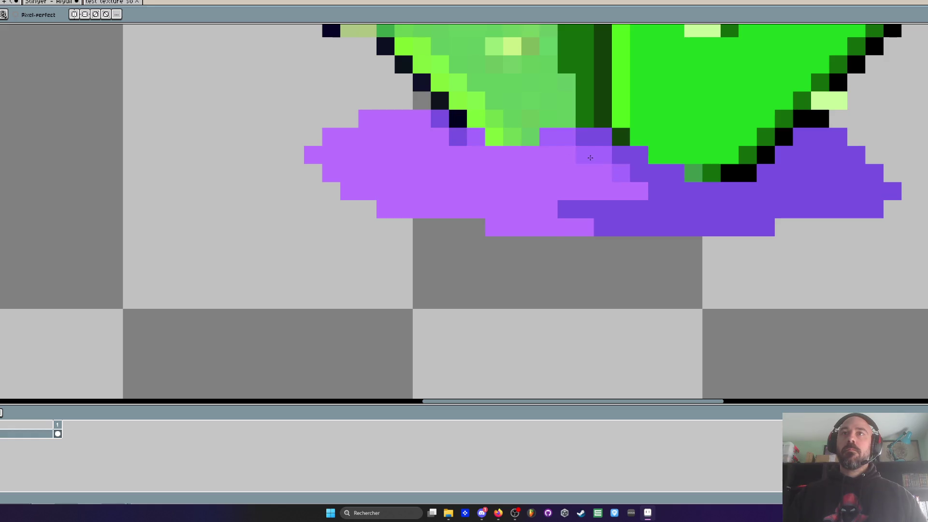
# - Repaint the sand base's bottom rows medium purple and darken one edge pixel
pyautogui.moveTo(555, 230)
pyautogui.mouseDown()
pyautogui.moveTo(648, 227)
pyautogui.moveTo(513, 223)
pyautogui.mouseUp()
pyautogui.scroll(-5, 514, 222)
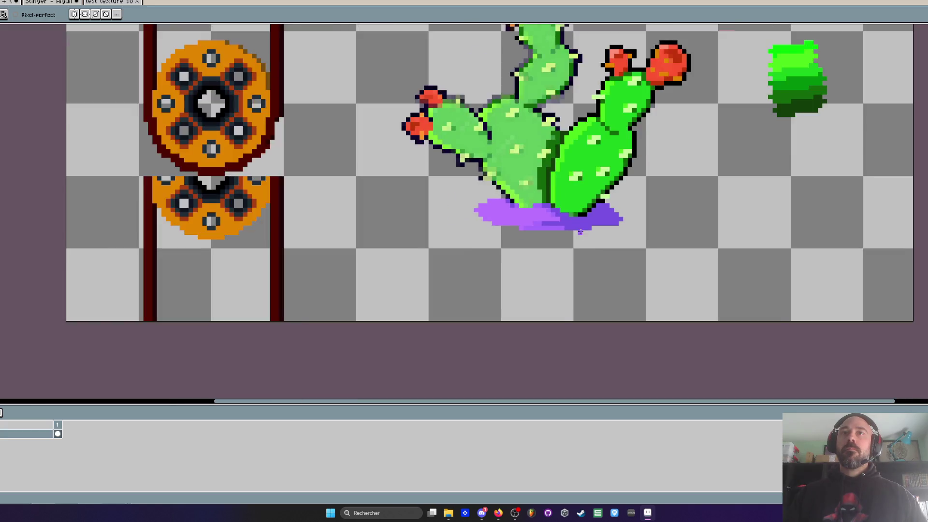
pyautogui.scroll(3, 516, 223)
pyautogui.click(489, 214)
pyautogui.scroll(-4, 488, 215)
pyautogui.scroll(4, 488, 217)
# - Eyedrop the sand's light purple and extend it leftward and downward
pyautogui.press('i')
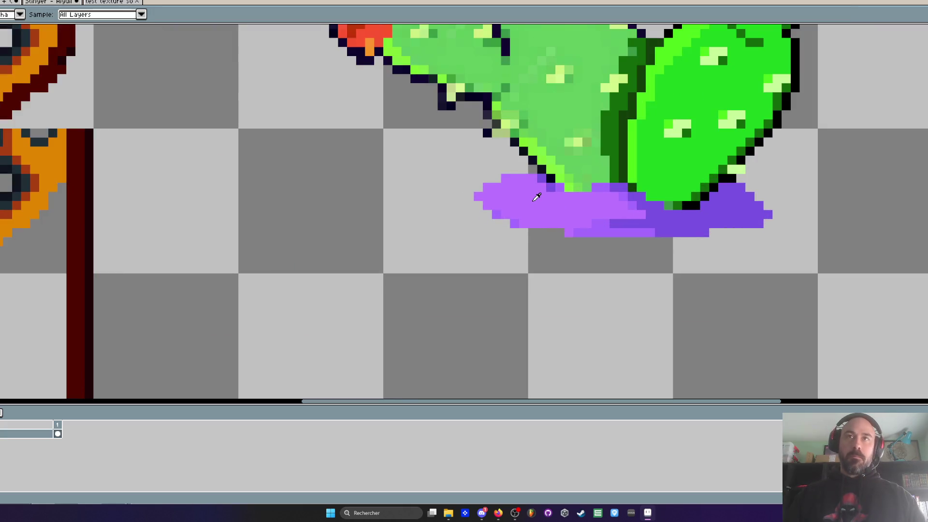
pyautogui.click(536, 196)
pyautogui.press('b')
pyautogui.moveTo(479, 206)
pyautogui.mouseDown()
pyautogui.moveTo(450, 218)
pyautogui.moveTo(513, 230)
pyautogui.moveTo(489, 223)
pyautogui.mouseUp()
pyautogui.scroll(-5, 536, 229)
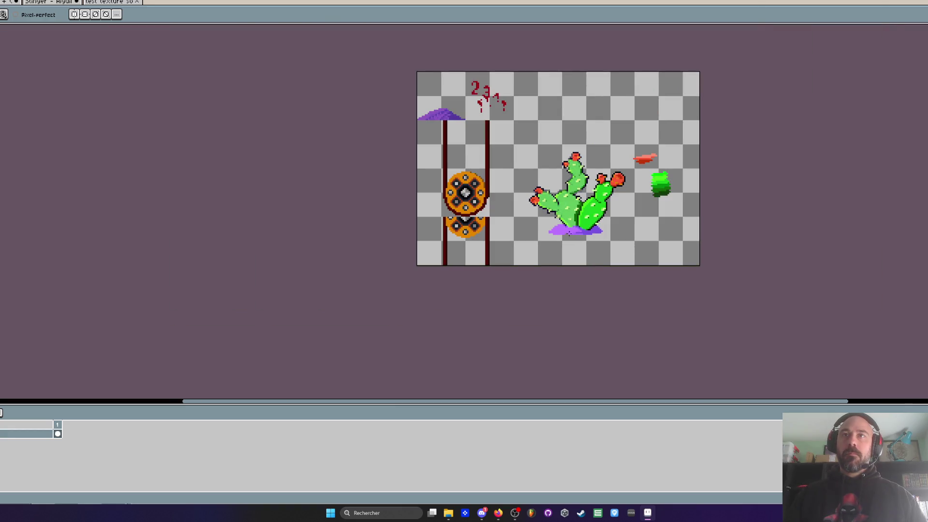
pyautogui.scroll(5, 570, 233)
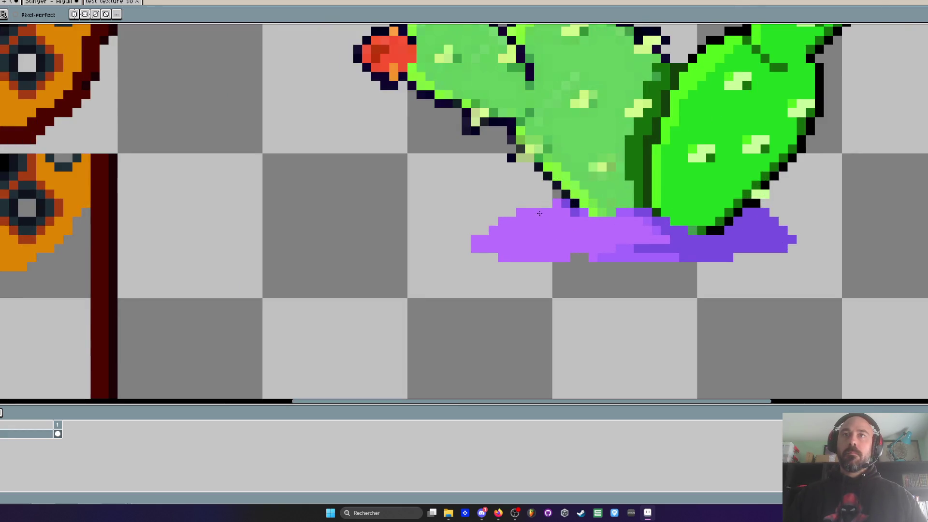
# - Erase the sand's upper-left edge into stair steps and remove the stray right-tip pixel
pyautogui.moveTo(539, 205); pyautogui.dragTo(465, 235)
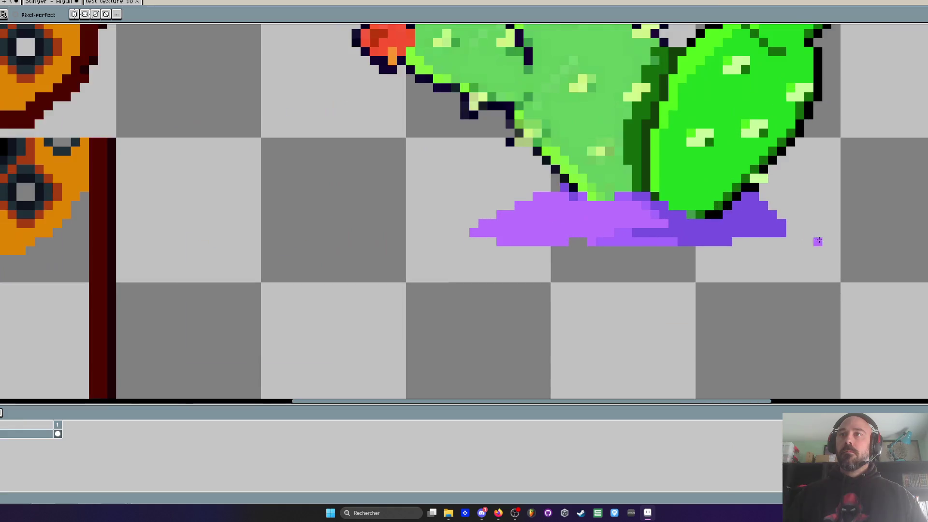
pyautogui.click(793, 240)
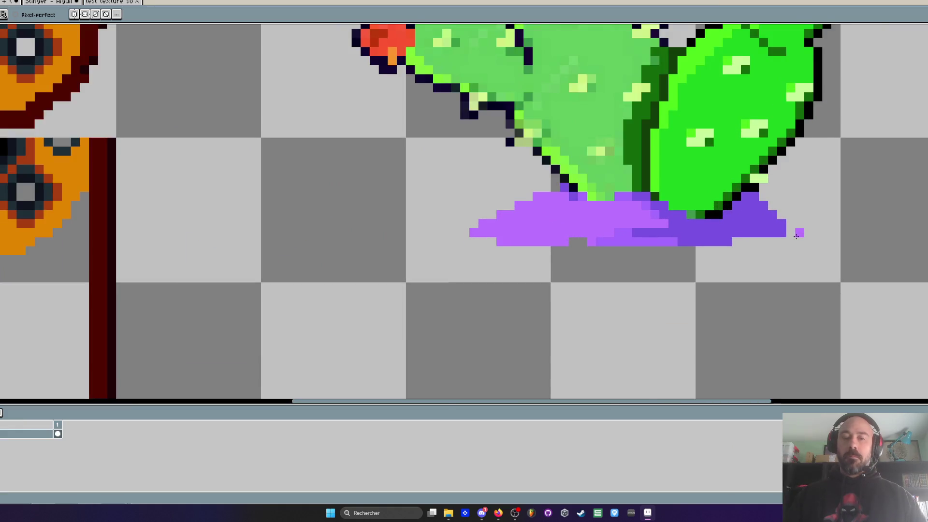
pyautogui.scroll(1, 798, 242)
# - Add three purple pixels along the sand's lower right edge
pyautogui.press('alt')
pyautogui.click(693, 246)
pyautogui.click(677, 245)
pyautogui.click(712, 246)
pyautogui.scroll(-3, 729, 255)
pyautogui.scroll(-1, 729, 256)
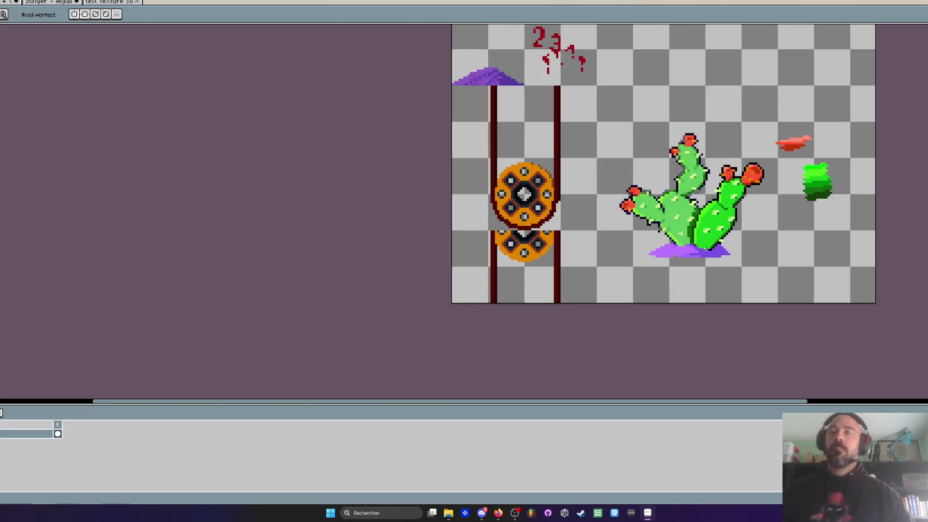
pyautogui.scroll(1, 707, 249)
pyautogui.scroll(-1, 707, 249)
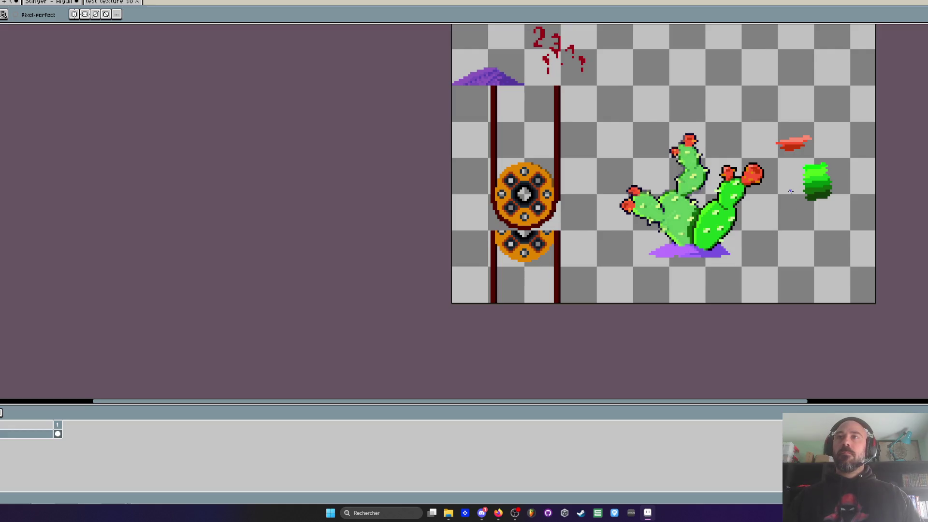
pyautogui.scroll(1, 791, 191)
pyautogui.scroll(1, 790, 192)
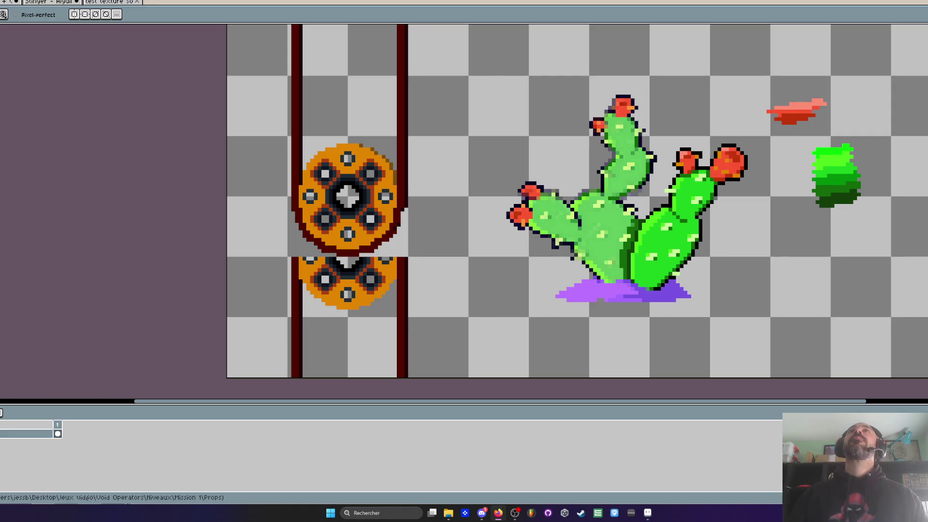
pyautogui.scroll(2, 635, 193)
# - Paint the middle pad's light-green pixels bright green with the pencil
pyautogui.scroll(-1, 636, 193)
pyautogui.scroll(1, 664, 253)
pyautogui.scroll(2, 639, 235)
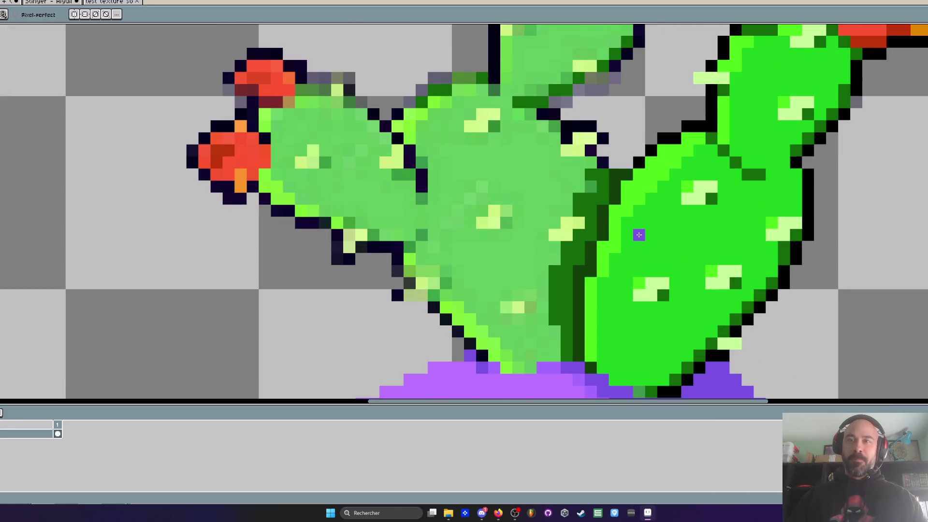
pyautogui.press('i')
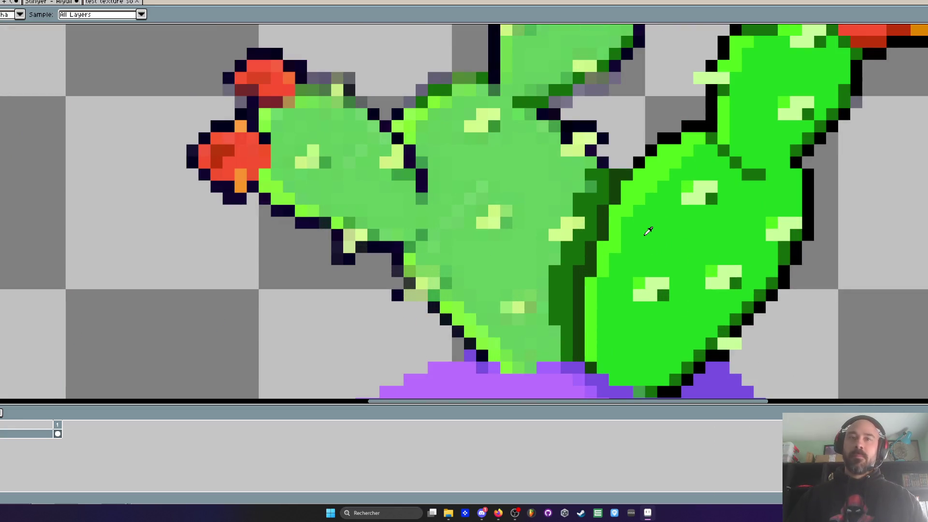
pyautogui.press('w')
pyautogui.scroll(-2, 479, 182)
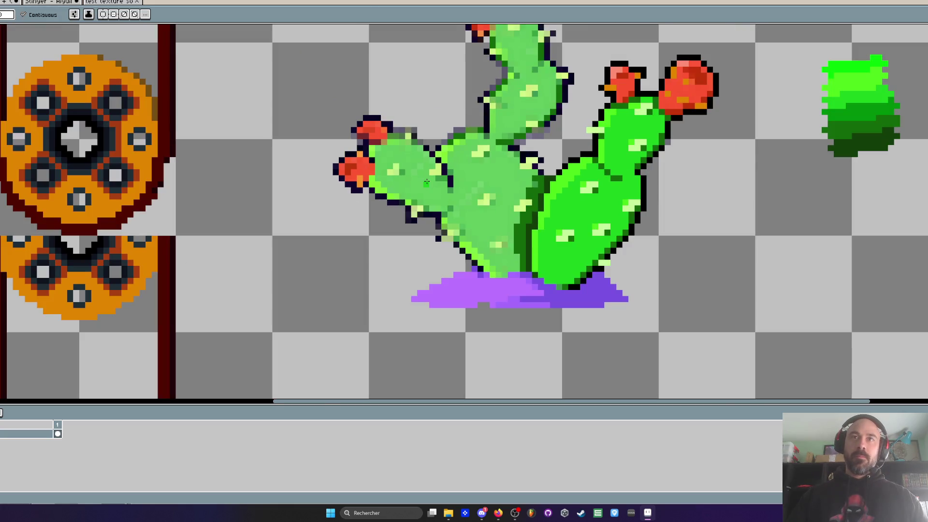
pyautogui.scroll(2, 493, 249)
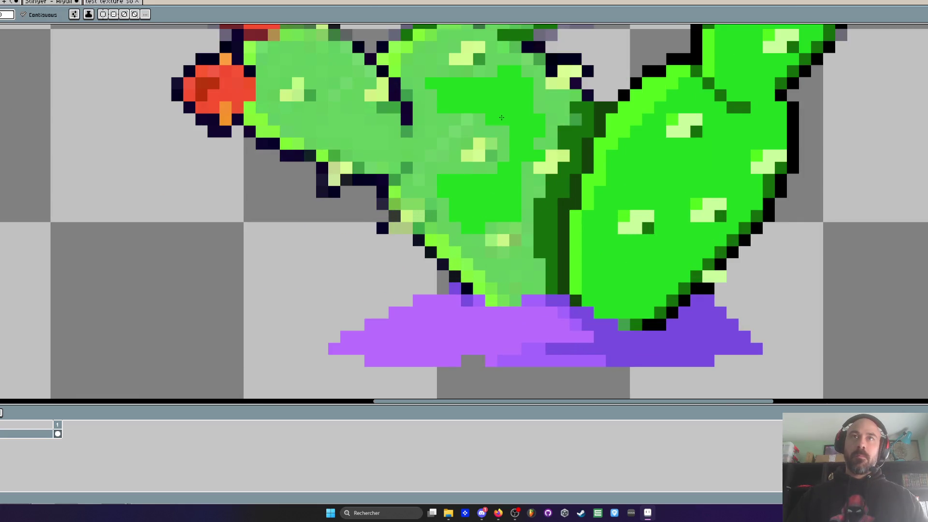
pyautogui.press('b')
pyautogui.scroll(2, 466, 232)
pyautogui.moveTo(423, 199)
pyautogui.mouseDown()
pyautogui.moveTo(425, 174)
pyautogui.moveTo(447, 244)
pyautogui.moveTo(607, 334)
pyautogui.moveTo(569, 367)
pyautogui.moveTo(507, 322)
pyautogui.moveTo(570, 248)
pyautogui.moveTo(518, 224)
pyautogui.moveTo(584, 142)
pyautogui.moveTo(610, 140)
pyautogui.mouseUp()
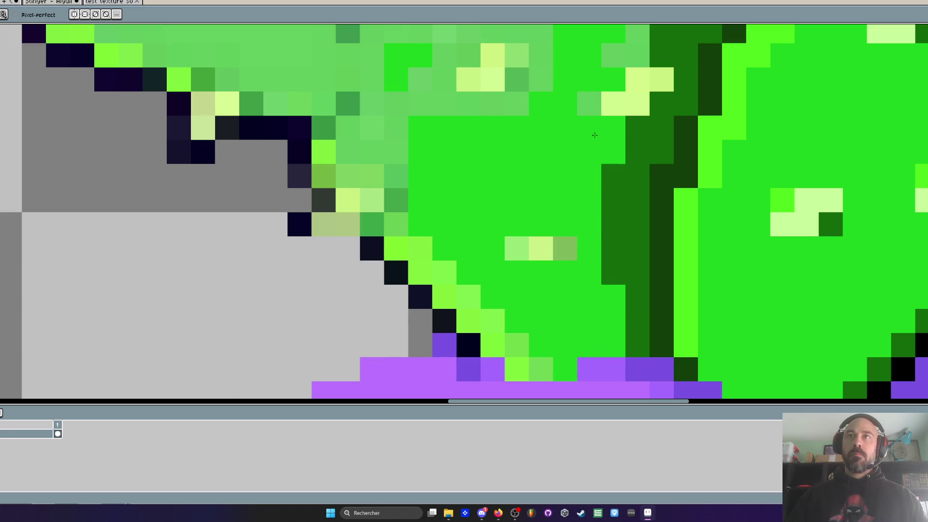
# - Touch up the pad edge pixels and paint the remaining light-green cells bright green
pyautogui.scroll(-3, 594, 145)
pyautogui.scroll(2, 586, 168)
pyautogui.moveTo(586, 169)
pyautogui.mouseDown()
pyautogui.moveTo(575, 203)
pyautogui.moveTo(631, 132)
pyautogui.moveTo(638, 96)
pyautogui.moveTo(615, 104)
pyautogui.moveTo(594, 72)
pyautogui.moveTo(553, 69)
pyautogui.moveTo(580, 159)
pyautogui.moveTo(562, 116)
pyautogui.moveTo(547, 155)
pyautogui.moveTo(471, 152)
pyautogui.moveTo(483, 227)
pyautogui.moveTo(571, 250)
pyautogui.moveTo(506, 295)
pyautogui.moveTo(493, 260)
pyautogui.moveTo(457, 242)
pyautogui.moveTo(421, 169)
pyautogui.moveTo(455, 116)
pyautogui.moveTo(493, 82)
pyautogui.moveTo(475, 131)
pyautogui.moveTo(518, 97)
pyautogui.moveTo(556, 97)
pyautogui.moveTo(581, 119)
pyautogui.moveTo(561, 143)
pyautogui.moveTo(470, 164)
pyautogui.moveTo(453, 218)
pyautogui.moveTo(453, 310)
pyautogui.moveTo(488, 290)
pyautogui.moveTo(577, 293)
pyautogui.moveTo(579, 232)
pyautogui.moveTo(506, 252)
pyautogui.moveTo(552, 234)
pyautogui.moveTo(516, 255)
pyautogui.moveTo(525, 271)
pyautogui.moveTo(576, 267)
pyautogui.mouseUp()
pyautogui.scroll(-3, 556, 97)
pyautogui.hotkey('ctrl', 'z')
pyautogui.scroll(3, 544, 99)
pyautogui.click(544, 99)
pyautogui.scroll(-3, 480, 234)
pyautogui.moveTo(561, 220)
pyautogui.mouseDown()
pyautogui.moveTo(480, 234)
pyautogui.moveTo(599, 298)
pyautogui.mouseUp()
pyautogui.scroll(3, 585, 261)
# - Copy highlight pixel blocks across the pads with the rectangular marquee
pyautogui.press('m')
pyautogui.scroll(1, 586, 259)
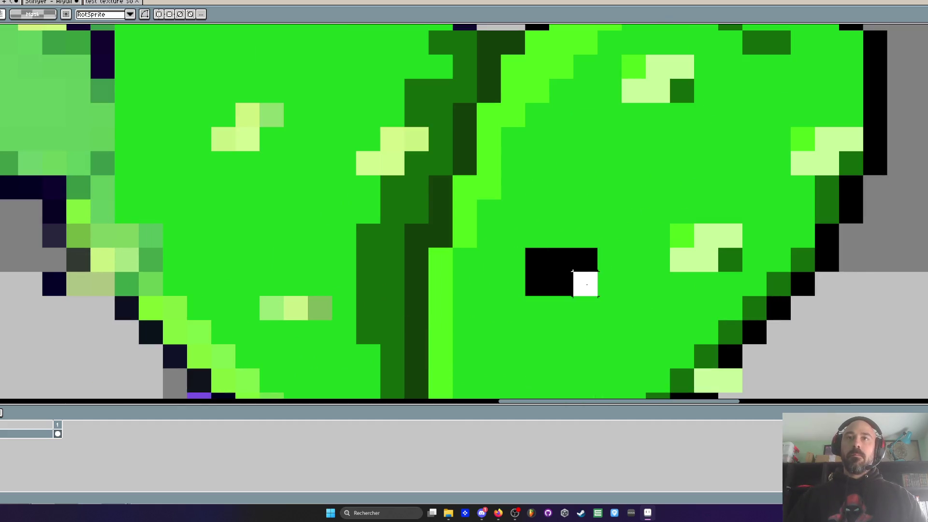
pyautogui.moveTo(596, 267)
pyautogui.mouseDown()
pyautogui.moveTo(406, 140)
pyautogui.moveTo(427, 144)
pyautogui.moveTo(584, 296)
pyautogui.moveTo(338, 290)
pyautogui.moveTo(315, 317)
pyautogui.mouseUp()
pyautogui.moveTo(538, 287)
pyautogui.mouseDown()
pyautogui.moveTo(274, 289)
pyautogui.moveTo(290, 295)
pyautogui.moveTo(272, 311)
pyautogui.mouseUp()
pyautogui.hotkey('ctrl', 'v')
pyautogui.moveTo(568, 280)
pyautogui.mouseDown()
pyautogui.moveTo(419, 201)
pyautogui.moveTo(369, 108)
pyautogui.moveTo(306, 118)
pyautogui.moveTo(285, 93)
pyautogui.moveTo(259, 137)
pyautogui.mouseUp()
pyautogui.scroll(-3, 259, 137)
pyautogui.scroll(3, 271, 145)
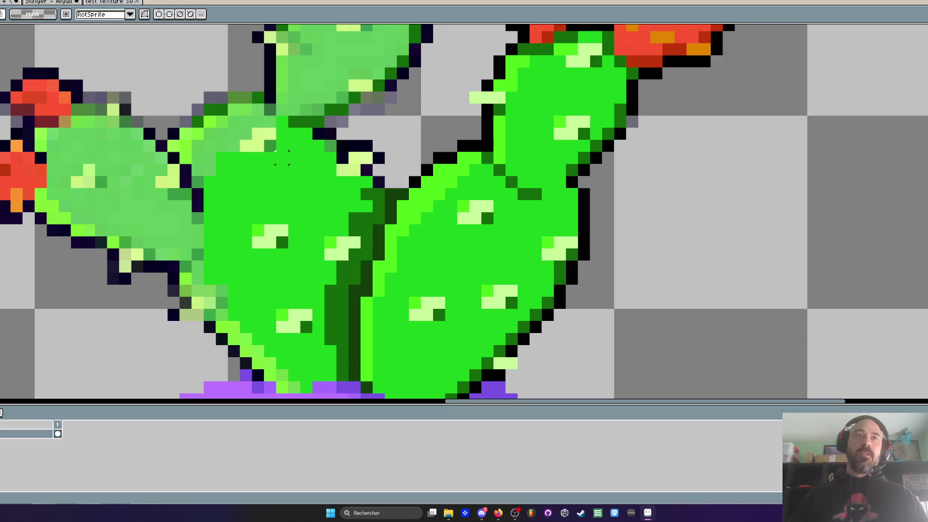
pyautogui.moveTo(410, 296)
pyautogui.mouseDown()
pyautogui.moveTo(443, 320)
pyautogui.moveTo(282, 142)
pyautogui.mouseUp()
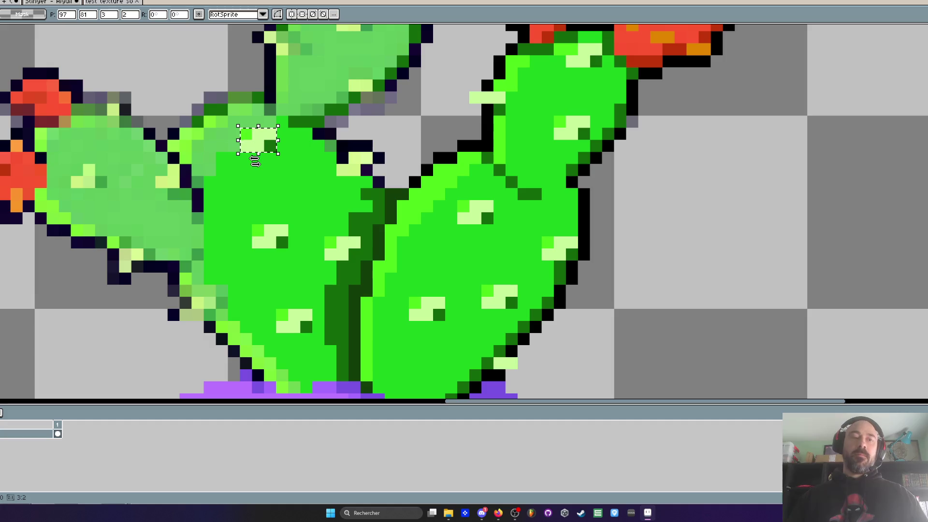
# - Place a copy of the light highlight spot on the upper-left pad and deselect
pyautogui.hotkey('ctrl', 'z')
pyautogui.moveTo(450, 312)
pyautogui.mouseDown()
pyautogui.moveTo(112, 216)
pyautogui.moveTo(112, 180)
pyautogui.mouseUp()
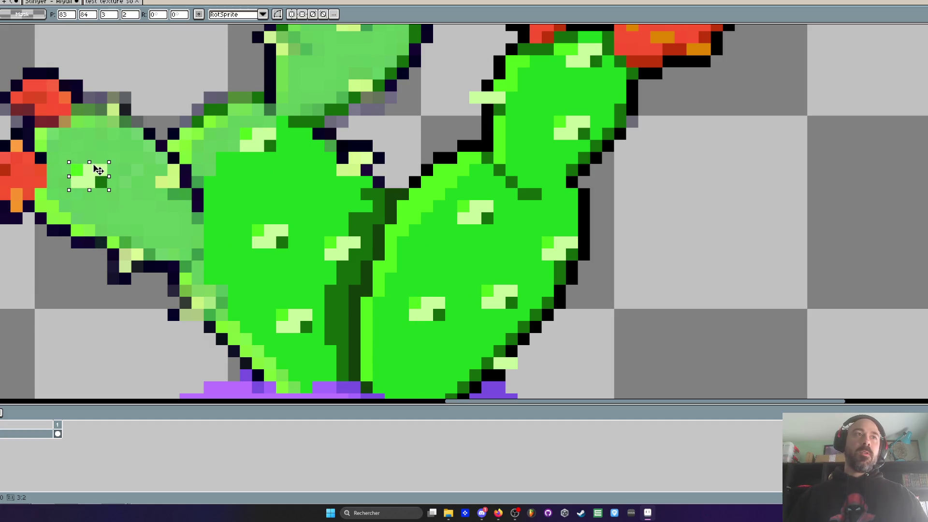
pyautogui.scroll(-1, 140, 190)
pyautogui.scroll(-1, 206, 278)
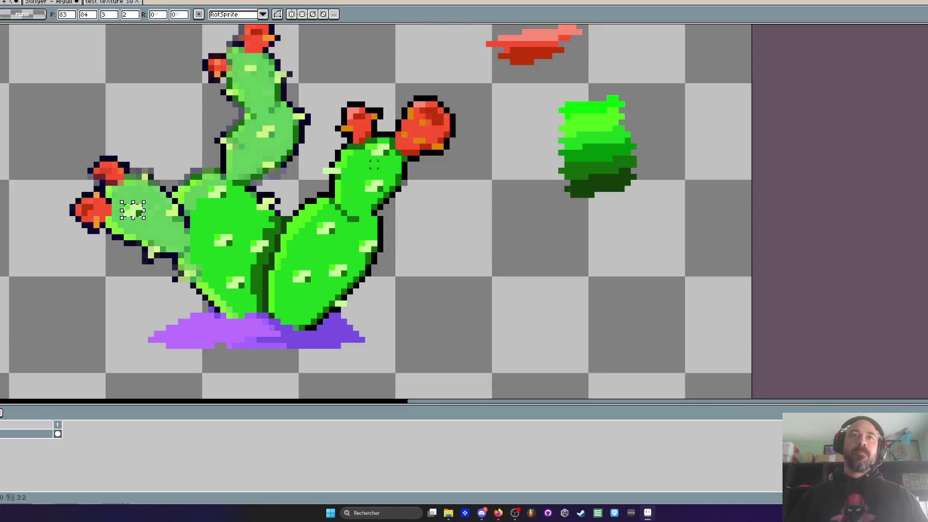
pyautogui.scroll(2, 312, 160)
pyautogui.hotkey('ctrl', 'z')
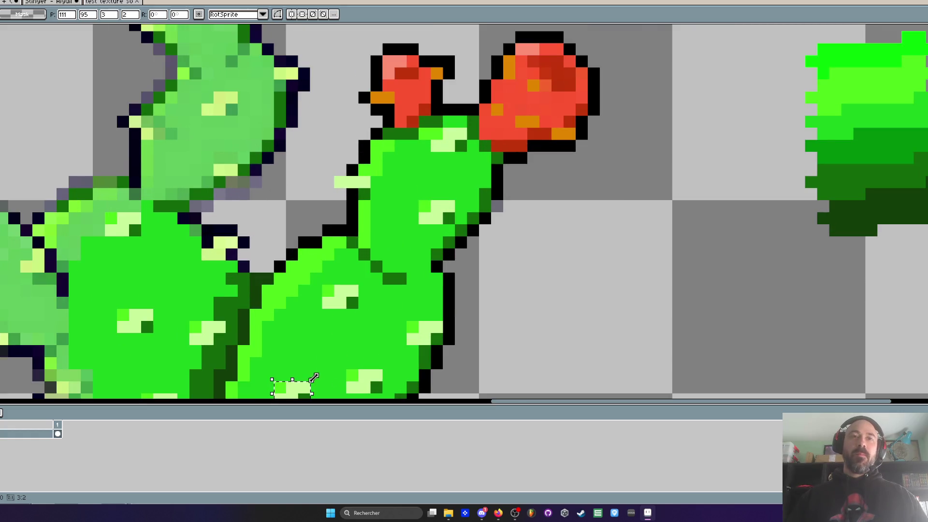
pyautogui.scroll(-1, 245, 100)
pyautogui.scroll(-1, 232, 97)
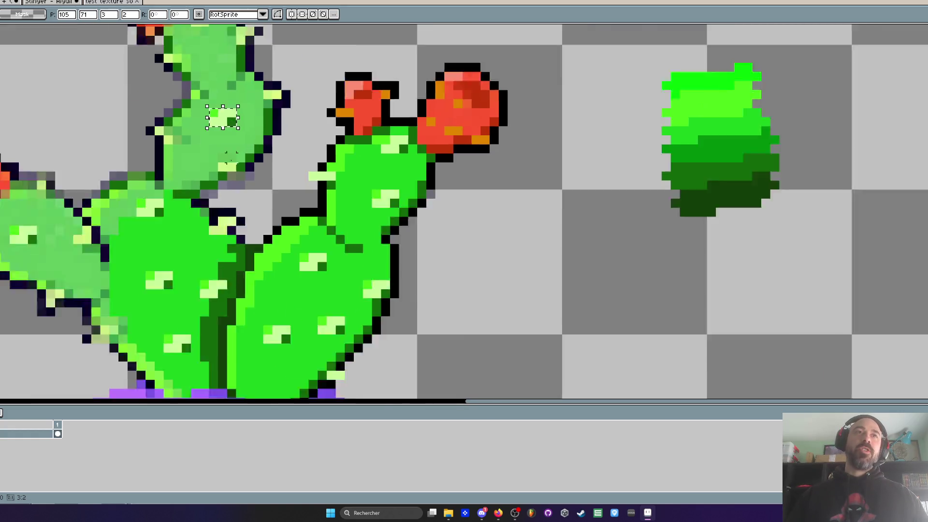
pyautogui.hotkey('ctrl', 'd')
pyautogui.scroll(2, 219, 218)
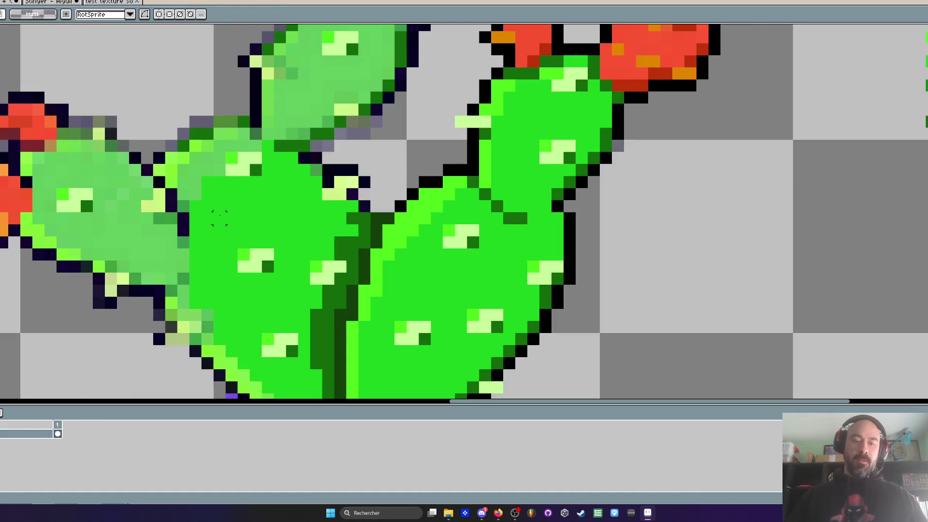
# - Paint stray light pixels bright green and darken the pad's left column and top row
pyautogui.press('i')
pyautogui.press('b')
pyautogui.scroll(3, 225, 321)
pyautogui.moveTo(241, 158)
pyautogui.mouseDown()
pyautogui.moveTo(240, 120)
pyautogui.moveTo(187, 174)
pyautogui.moveTo(169, 151)
pyautogui.moveTo(132, 237)
pyautogui.mouseUp()
pyautogui.moveTo(240, 86); pyautogui.dragTo(349, 85)
pyautogui.scroll(-4, 363, 179)
pyautogui.scroll(-1, 362, 180)
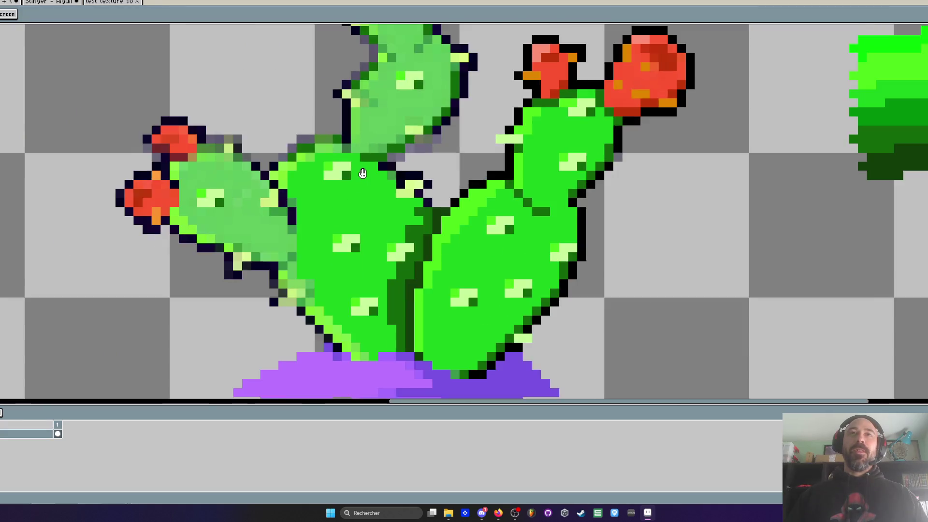
pyautogui.scroll(4, 373, 179)
pyautogui.scroll(-5, 382, 177)
pyautogui.scroll(3, 398, 177)
# - Select the light highlight spot on the right pad with the rectangular marquee
pyautogui.press('m')
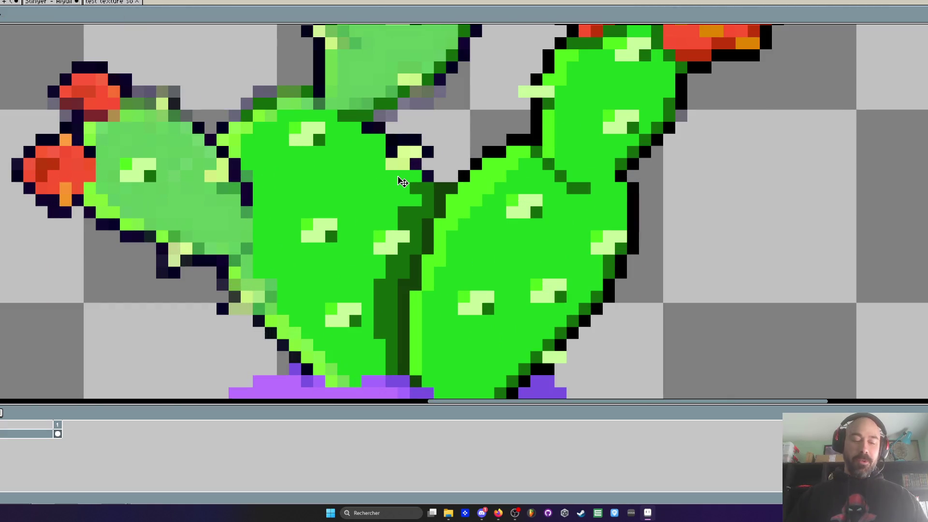
pyautogui.moveTo(457, 289)
pyautogui.mouseDown()
pyautogui.moveTo(497, 317)
pyautogui.moveTo(411, 165)
pyautogui.mouseUp()
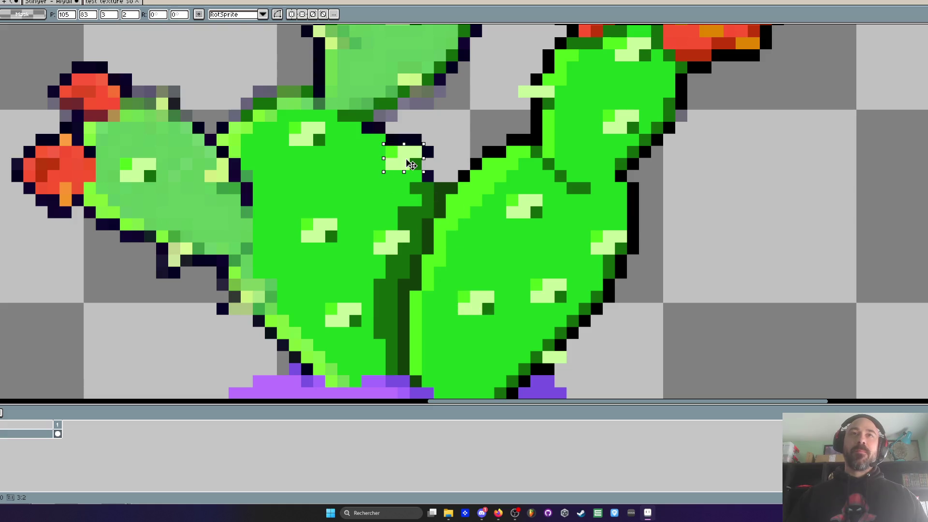
pyautogui.scroll(-3, 412, 165)
pyautogui.scroll(6, 411, 165)
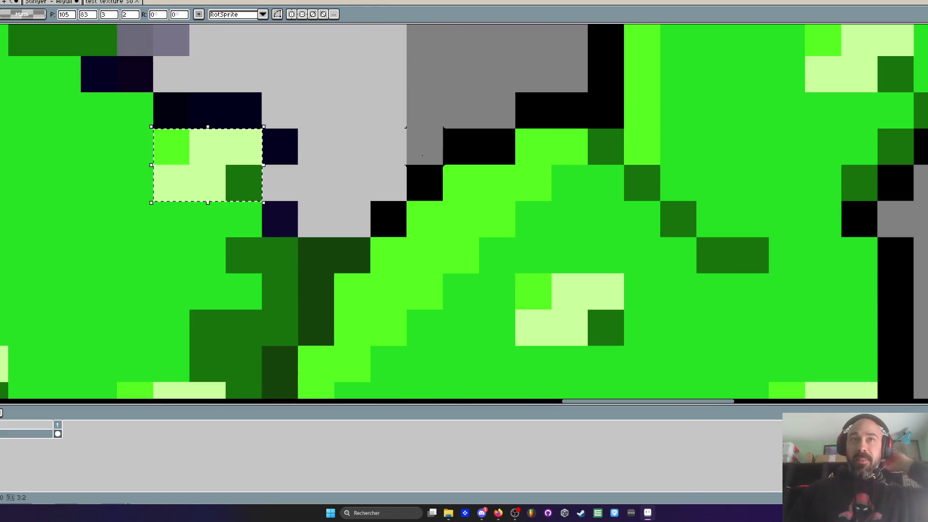
# - Pick black from the outline and draw a black diagonal outline between the pads
pyautogui.hotkey('ctrl', 'd')
pyautogui.press('i')
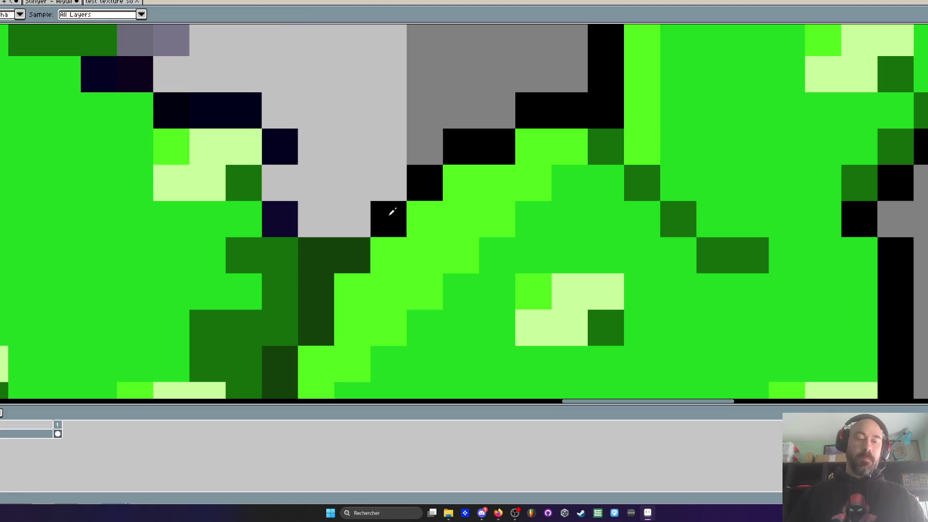
pyautogui.click(384, 214)
pyautogui.press('b')
pyautogui.moveTo(383, 214)
pyautogui.mouseDown()
pyautogui.moveTo(292, 220)
pyautogui.moveTo(342, 242)
pyautogui.moveTo(247, 186)
pyautogui.moveTo(271, 159)
pyautogui.moveTo(255, 120)
pyautogui.mouseUp()
pyautogui.scroll(-1, 170, 113)
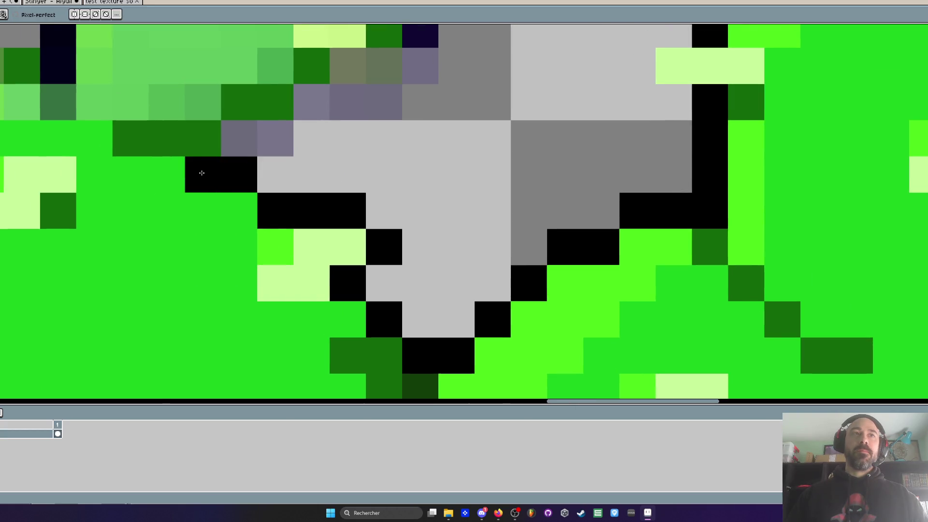
pyautogui.scroll(-3, 204, 155)
pyautogui.scroll(3, 204, 155)
# - Extend the outline and replace stray purplish and olive pixels between the pads
pyautogui.moveTo(204, 155)
pyautogui.mouseDown()
pyautogui.moveTo(269, 99)
pyautogui.moveTo(321, 81)
pyautogui.moveTo(225, 154)
pyautogui.mouseUp()
pyautogui.click(297, 129)
pyautogui.moveTo(321, 106)
pyautogui.mouseDown()
pyautogui.moveTo(298, 106)
pyautogui.moveTo(279, 158)
pyautogui.mouseUp()
pyautogui.click(273, 130)
pyautogui.scroll(-3, 327, 124)
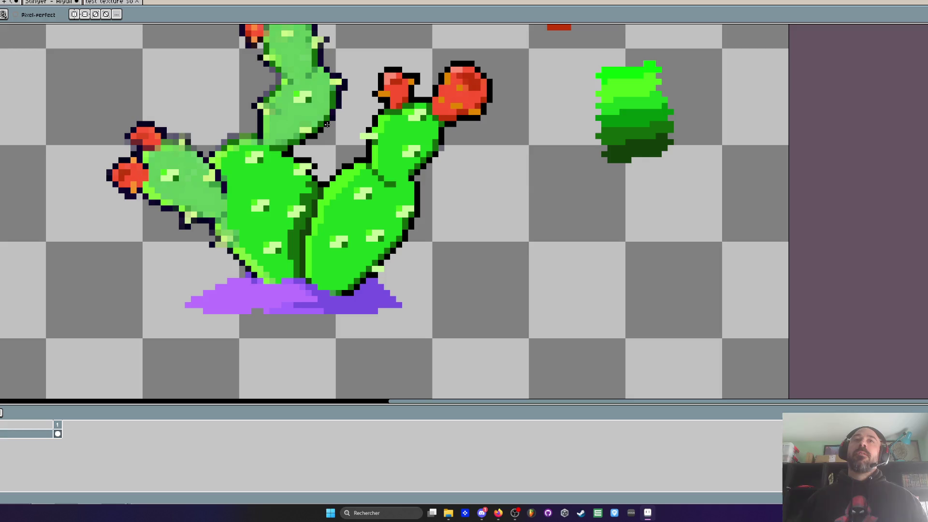
pyautogui.scroll(4, 328, 125)
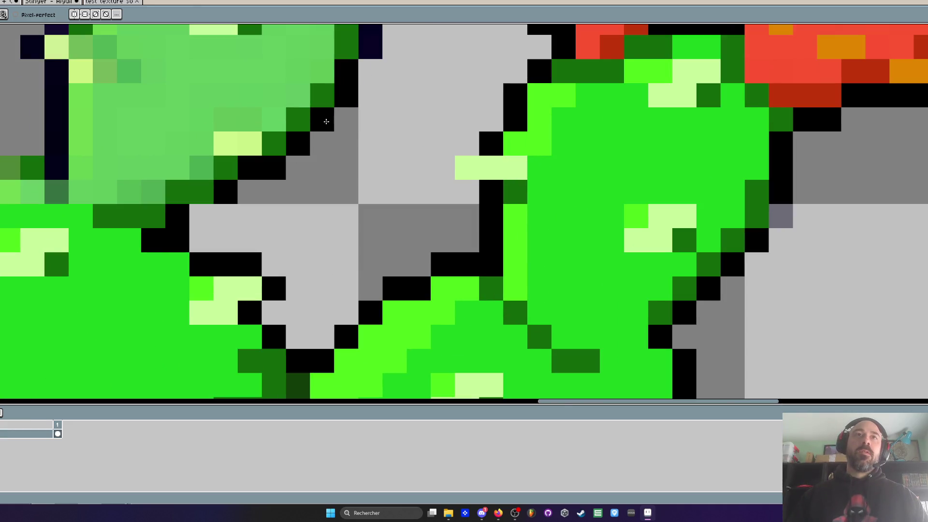
pyautogui.scroll(-2, 326, 121)
pyautogui.scroll(2, 364, 183)
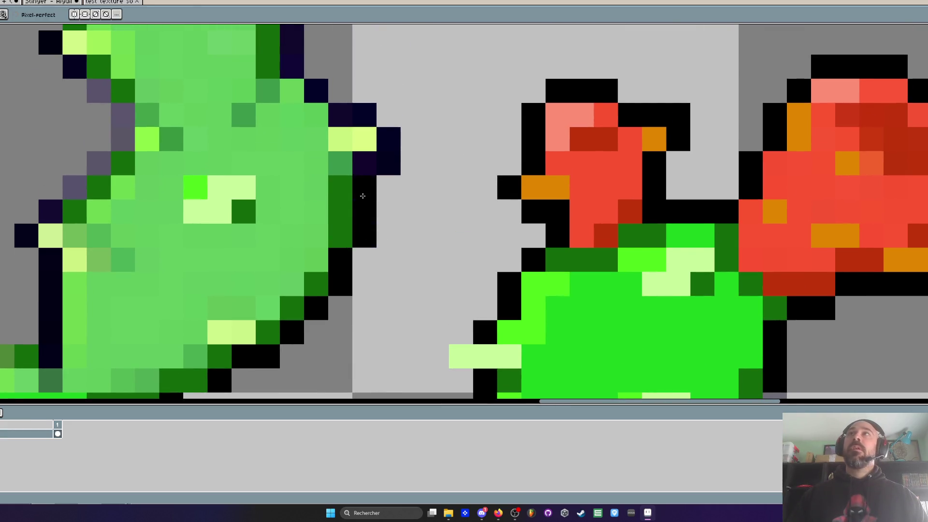
# - Turn the dark-purple pixels along the pad's right-edge outline black
pyautogui.click(372, 159)
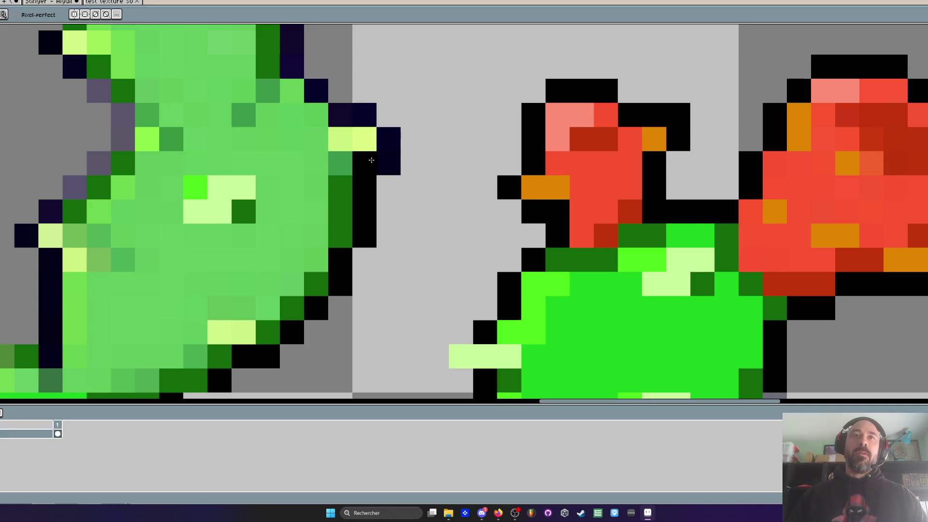
pyautogui.click(345, 116)
pyautogui.scroll(5, 290, 143)
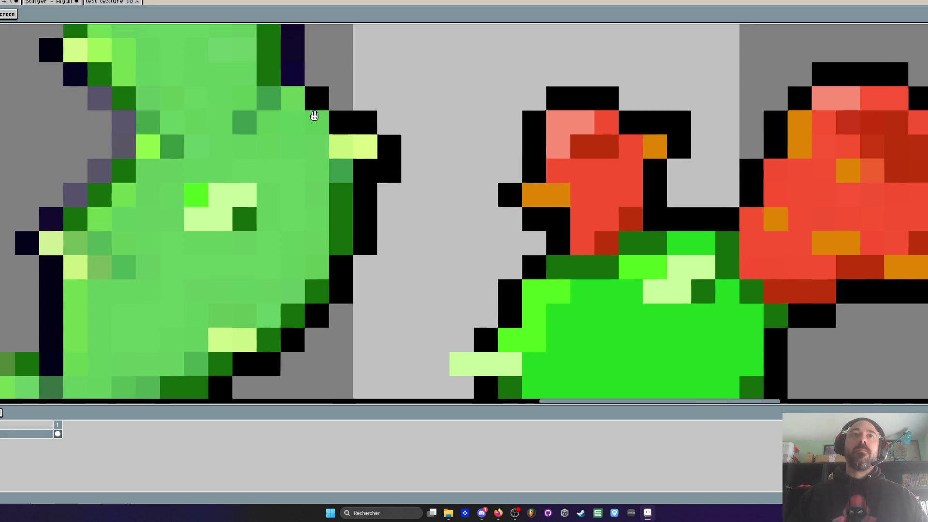
pyautogui.moveTo(290, 143); pyautogui.dragTo(290, 202)
pyautogui.click(314, 107)
pyautogui.click(268, 58)
pyautogui.moveTo(268, 83); pyautogui.dragTo(283, 85)
pyautogui.scroll(-5, 284, 84)
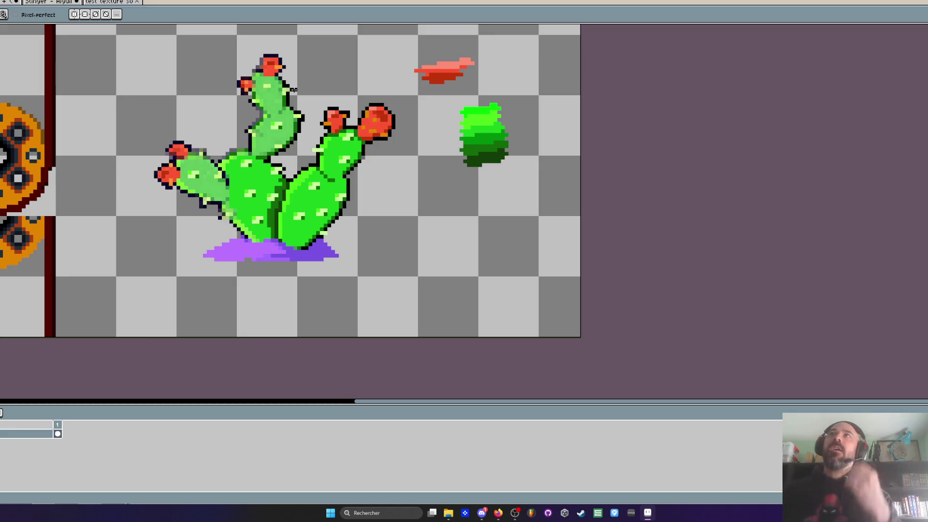
pyautogui.scroll(4, 222, 148)
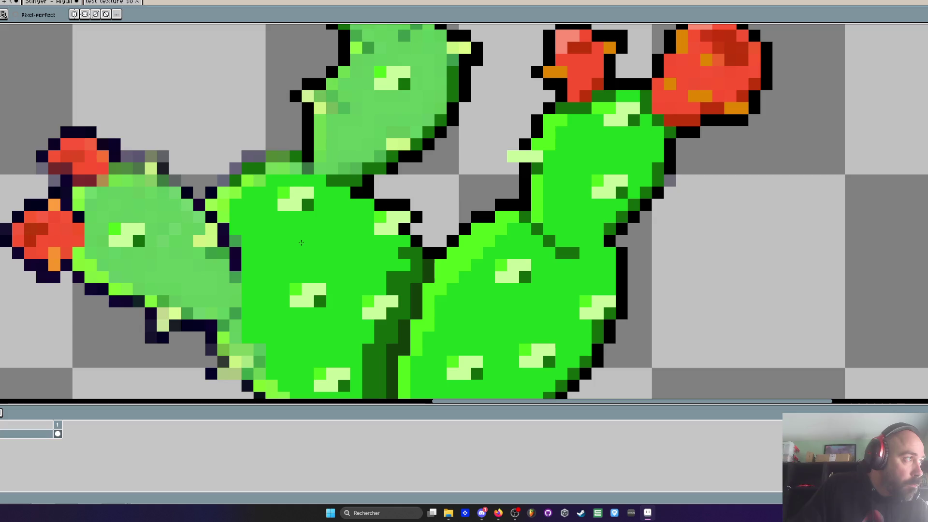
# - Paint the left pad's pale-green pixels, including a diagonal run of cells, bright green
pyautogui.scroll(2, 69, 253)
pyautogui.scroll(1, 70, 253)
pyautogui.moveTo(131, 217)
pyautogui.mouseDown()
pyautogui.moveTo(132, 145)
pyautogui.moveTo(169, 72)
pyautogui.moveTo(308, 77)
pyautogui.moveTo(363, 103)
pyautogui.moveTo(443, 175)
pyautogui.moveTo(270, 116)
pyautogui.moveTo(262, 138)
pyautogui.moveTo(203, 165)
pyautogui.moveTo(157, 251)
pyautogui.moveTo(242, 285)
pyautogui.moveTo(361, 214)
pyautogui.moveTo(314, 183)
pyautogui.moveTo(290, 251)
pyautogui.moveTo(424, 255)
pyautogui.moveTo(432, 180)
pyautogui.moveTo(502, 208)
pyautogui.moveTo(245, 255)
pyautogui.moveTo(194, 248)
pyautogui.moveTo(428, 251)
pyautogui.moveTo(473, 270)
pyautogui.moveTo(387, 180)
pyautogui.moveTo(395, 219)
pyautogui.moveTo(520, 220)
pyautogui.moveTo(346, 236)
pyautogui.moveTo(445, 271)
pyautogui.moveTo(391, 254)
pyautogui.moveTo(394, 283)
pyautogui.mouseUp()
pyautogui.scroll(-2, 432, 180)
pyautogui.scroll(-2, 411, 218)
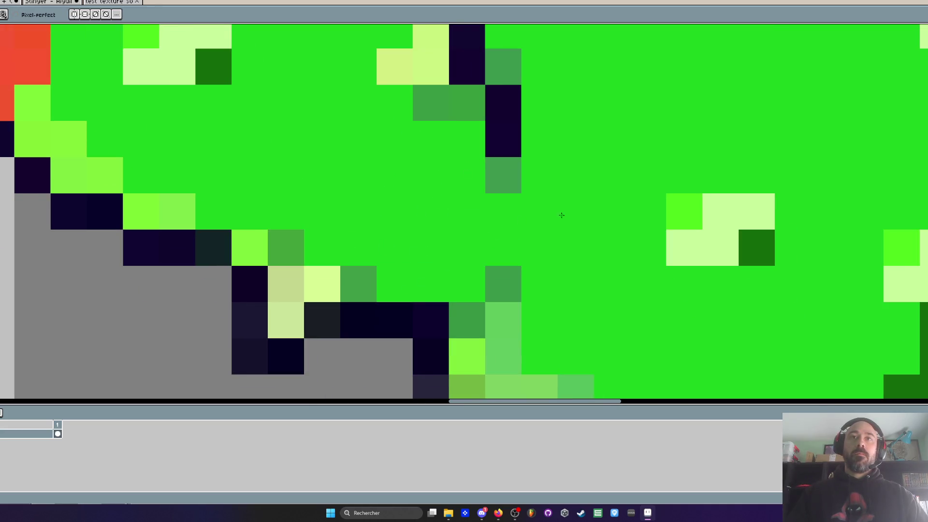
pyautogui.scroll(-3, 559, 213)
pyautogui.scroll(2, 497, 216)
pyautogui.scroll(-2, 579, 284)
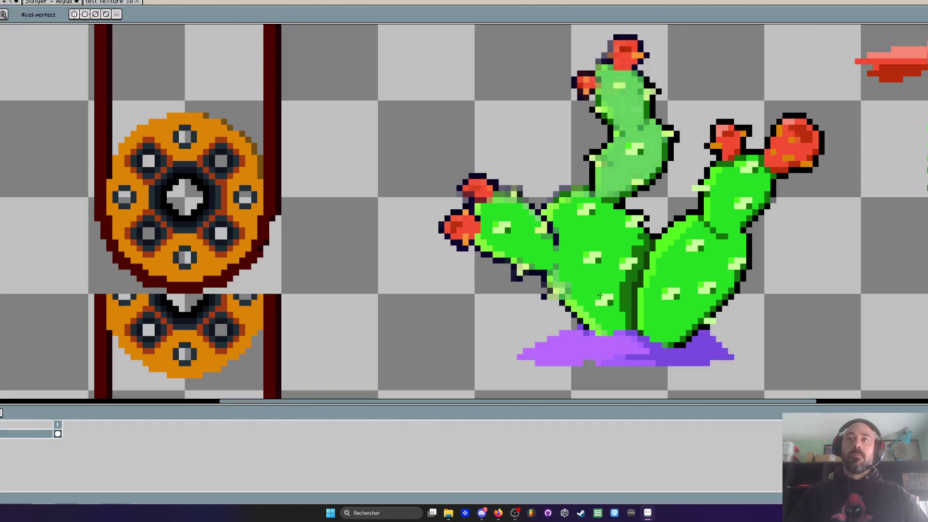
pyautogui.scroll(2, 634, 315)
pyautogui.scroll(-1, 634, 315)
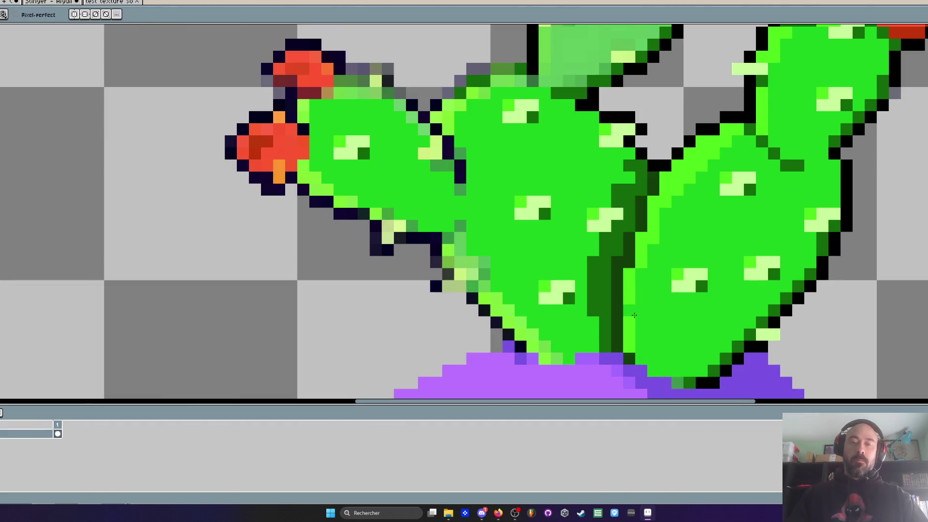
pyautogui.scroll(2, 454, 301)
pyautogui.moveTo(394, 272); pyautogui.dragTo(502, 380)
# - Pick the stem's dark green and shade six cells near the stem base
pyautogui.scroll(-2, 502, 380)
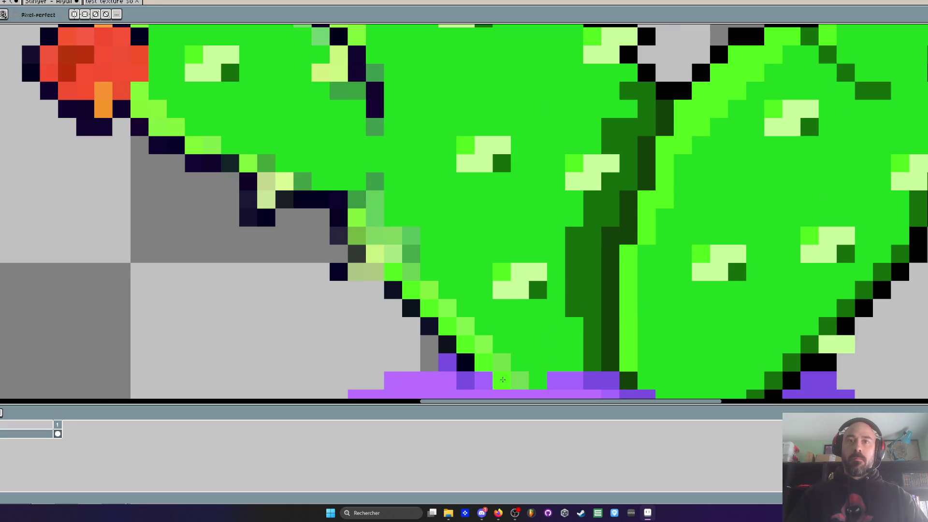
pyautogui.scroll(2, 498, 270)
pyautogui.keyDown('alt'); pyautogui.click(591, 224); pyautogui.keyUp('alt')
pyautogui.click(500, 314)
pyautogui.click(519, 315)
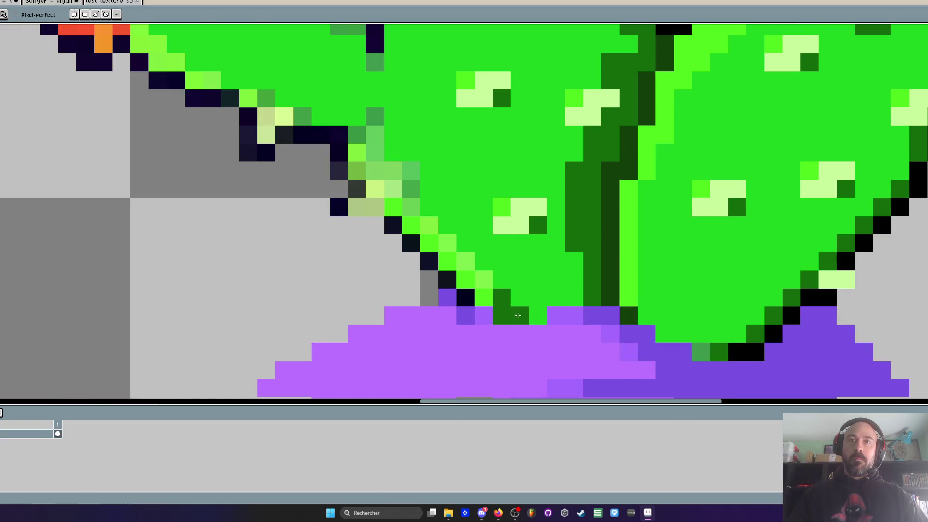
pyautogui.click(483, 298)
pyautogui.click(538, 315)
pyautogui.click(574, 298)
pyautogui.click(556, 298)
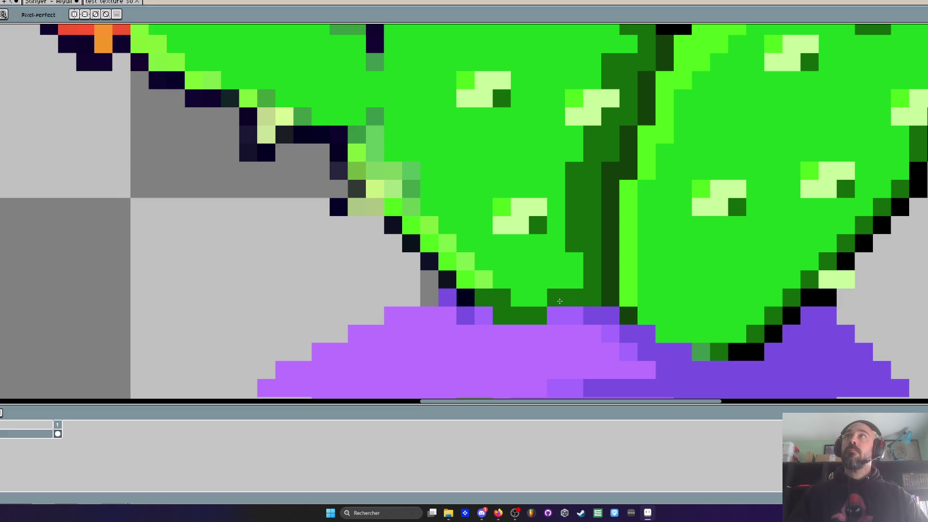
pyautogui.scroll(1, 560, 301)
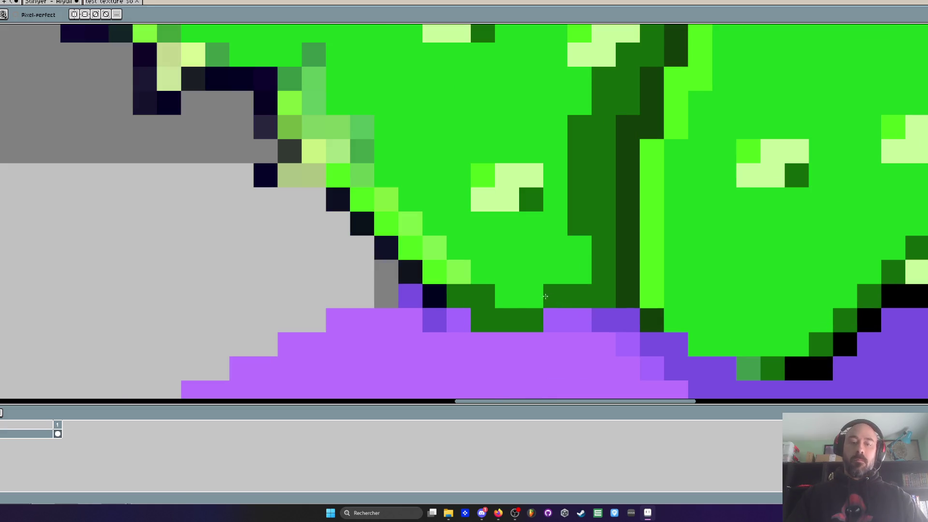
# - Pick the main bright green and repaint the light-green edge cells along the pad
pyautogui.keyDown('alt'); pyautogui.click(509, 252); pyautogui.keyUp('alt')
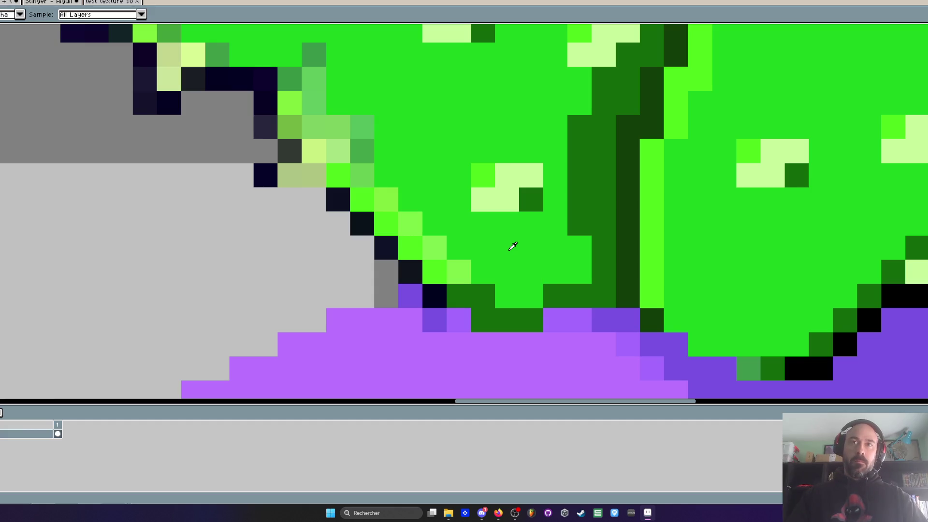
pyautogui.click(490, 293)
pyautogui.click(459, 273)
pyautogui.click(435, 248)
pyautogui.click(411, 224)
pyautogui.click(386, 199)
pyautogui.click(363, 151)
pyautogui.click(363, 175)
pyautogui.moveTo(377, 169); pyautogui.dragTo(453, 247)
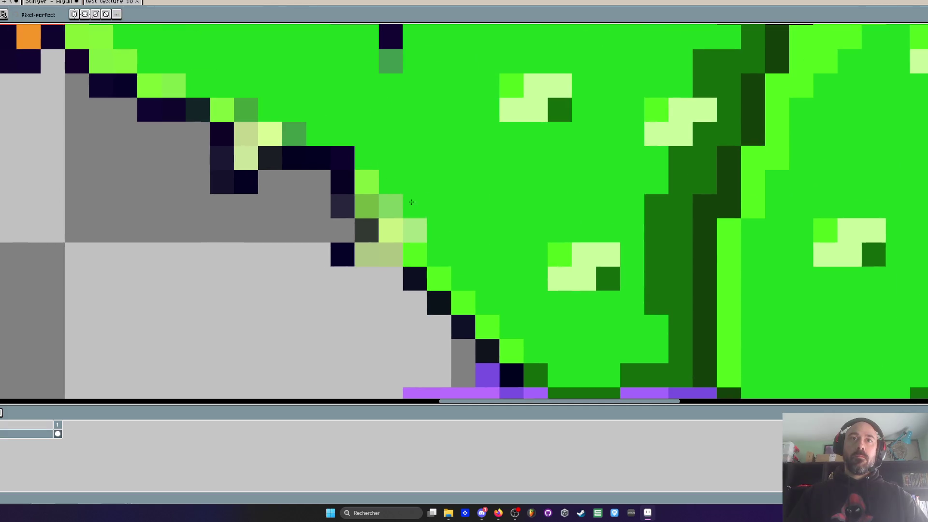
pyautogui.scroll(-3, 448, 190)
pyautogui.scroll(3, 446, 190)
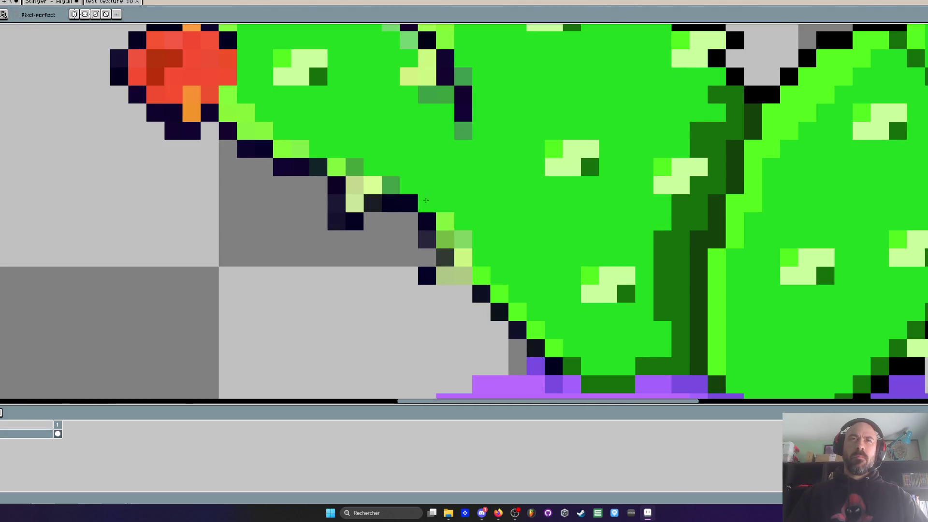
pyautogui.scroll(-1, 705, 253)
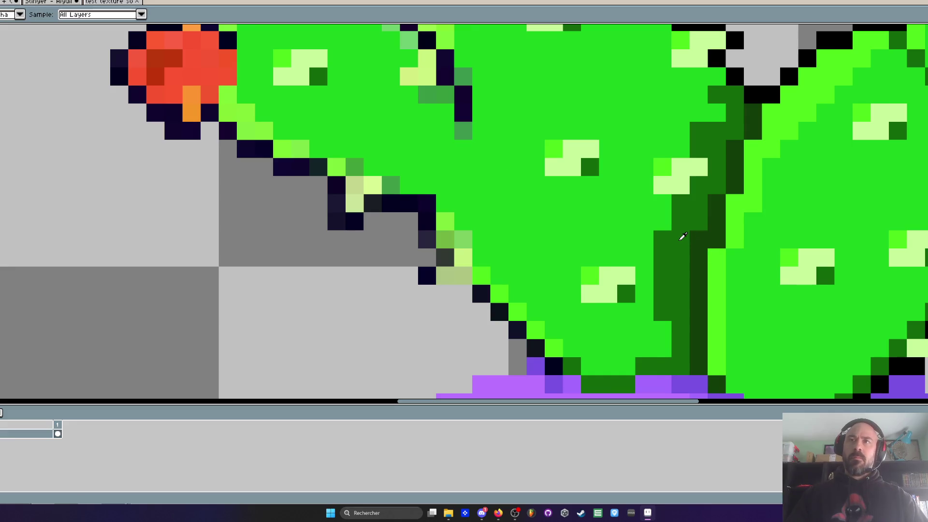
pyautogui.scroll(1, 684, 239)
# - Extend the dark green shading up the stem with five more cells
pyautogui.click(432, 200)
pyautogui.click(444, 185)
pyautogui.click(446, 167)
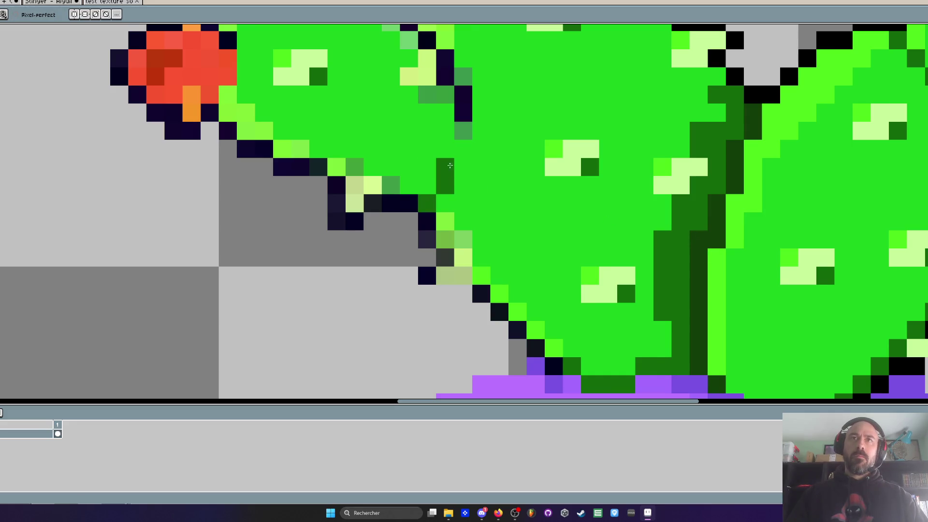
pyautogui.click(463, 148)
pyautogui.scroll(-4, 469, 148)
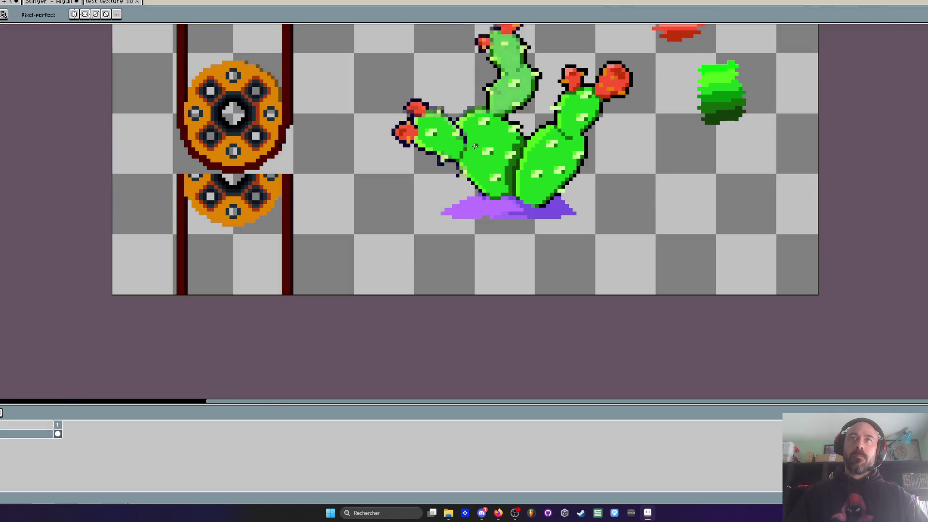
pyautogui.scroll(4, 475, 146)
pyautogui.click(517, 133)
pyautogui.scroll(-4, 517, 135)
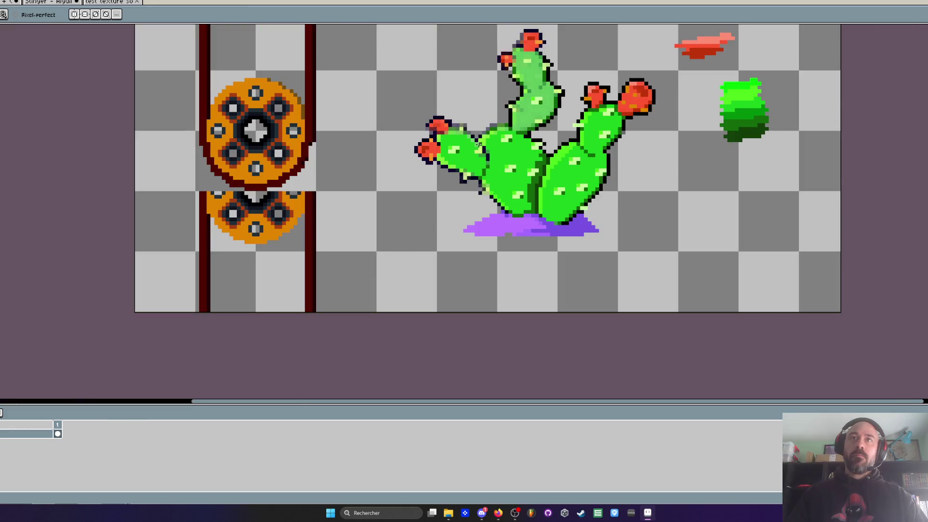
pyautogui.scroll(3, 479, 144)
# - Draw a black outline along the left pad's top edge, extending up-left
pyautogui.press('i')
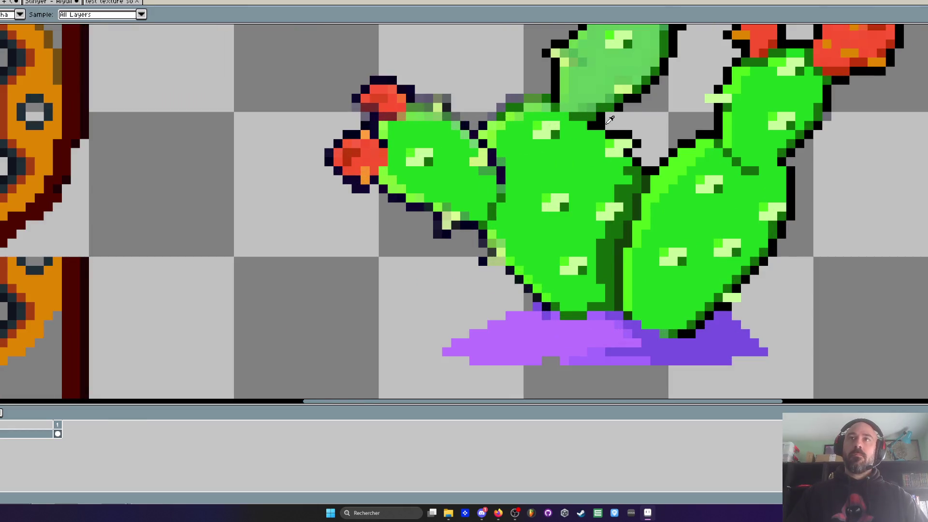
pyautogui.scroll(2, 602, 120)
pyautogui.press('b')
pyautogui.moveTo(369, 131)
pyautogui.mouseDown()
pyautogui.moveTo(408, 89)
pyautogui.moveTo(445, 72)
pyautogui.moveTo(492, 73)
pyautogui.mouseUp()
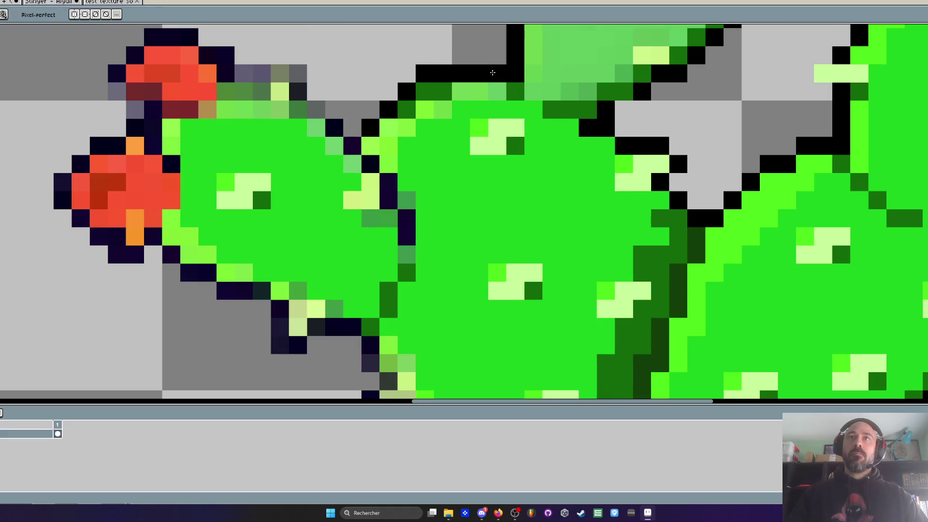
pyautogui.moveTo(353, 146)
pyautogui.mouseDown()
pyautogui.moveTo(289, 73)
pyautogui.moveTo(236, 73)
pyautogui.mouseUp()
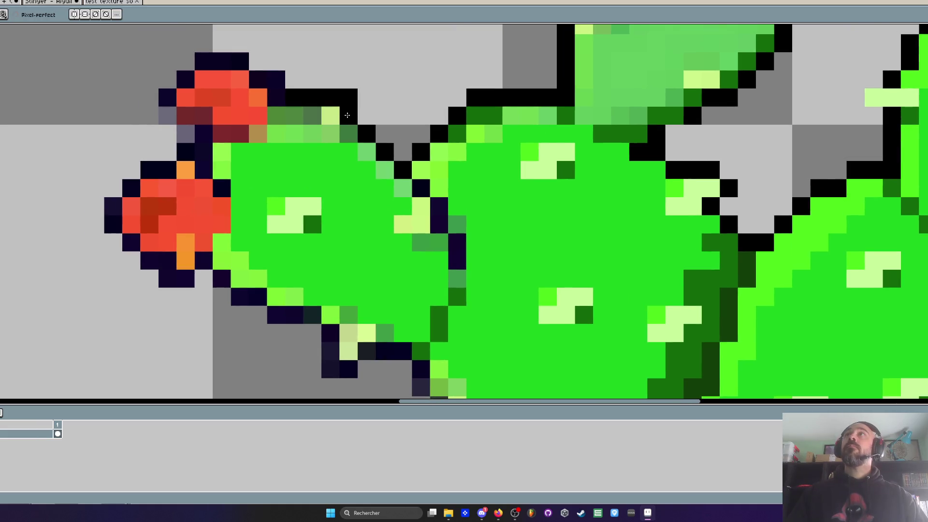
pyautogui.scroll(1, 372, 92)
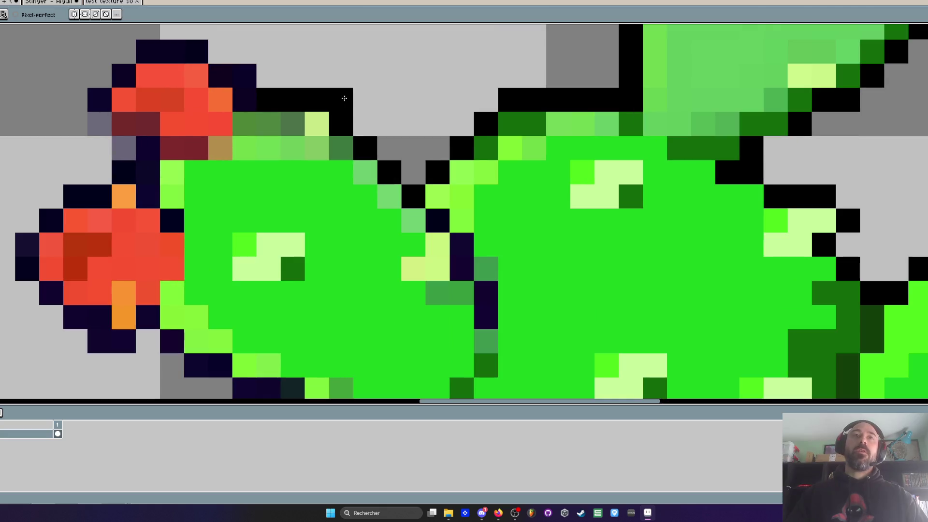
# - Turn the dark-navy outline pixels around the left red fruit pure black
pyautogui.moveTo(187, 61); pyautogui.dragTo(144, 57)
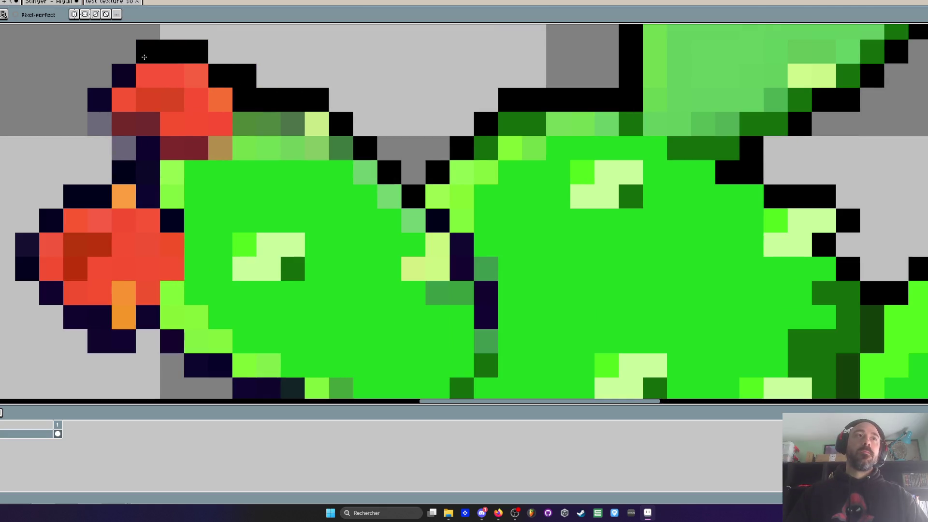
pyautogui.click(99, 100)
pyautogui.moveTo(148, 150); pyautogui.dragTo(156, 211)
pyautogui.moveTo(52, 196)
pyautogui.mouseDown()
pyautogui.moveTo(159, 156)
pyautogui.moveTo(135, 225)
pyautogui.moveTo(209, 298)
pyautogui.moveTo(254, 282)
pyautogui.mouseUp()
pyautogui.click(279, 301)
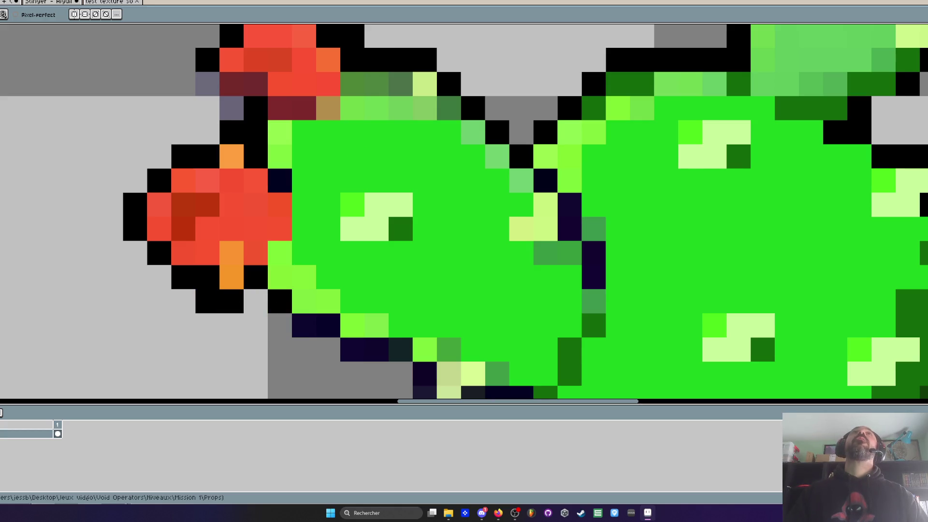
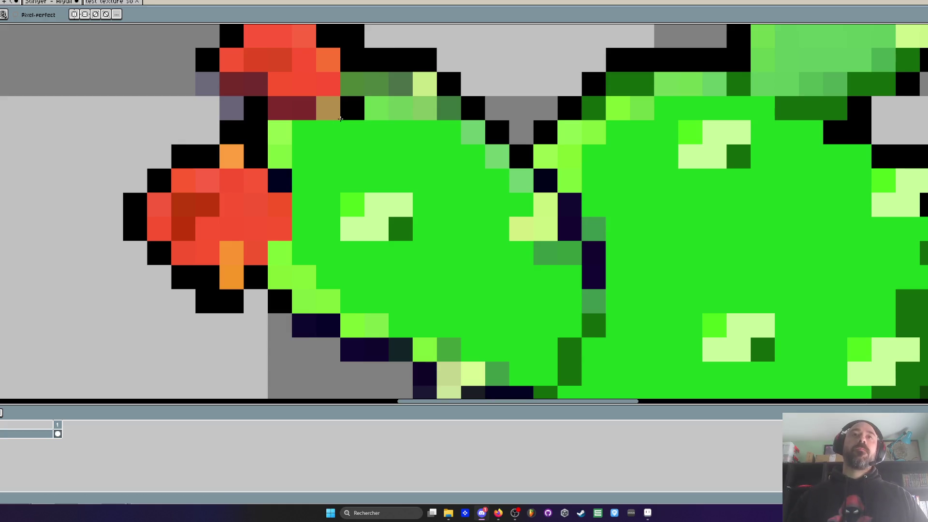
# - Sample black and repaint the navy outline on the left pad's lower-left edge black
pyautogui.scroll(-4, 395, 121)
pyautogui.scroll(2, 395, 120)
pyautogui.scroll(-4, 415, 141)
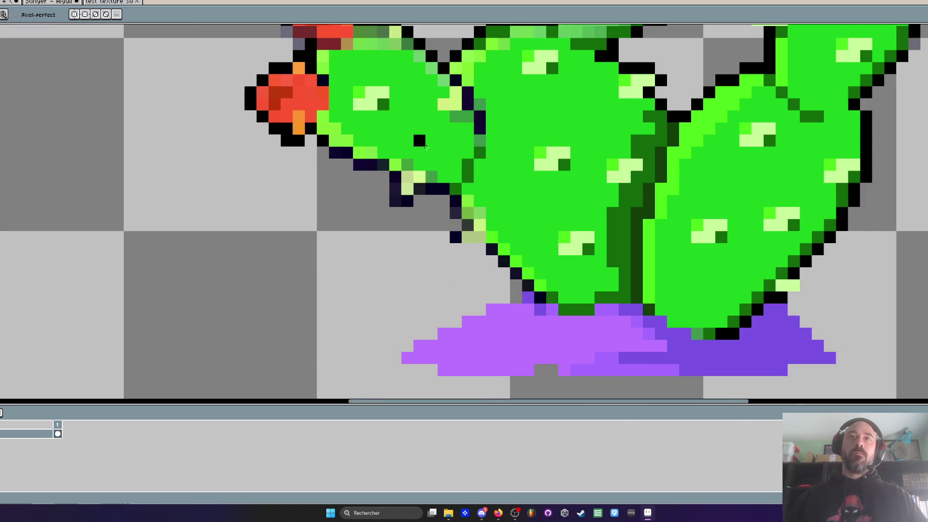
pyautogui.scroll(5, 471, 153)
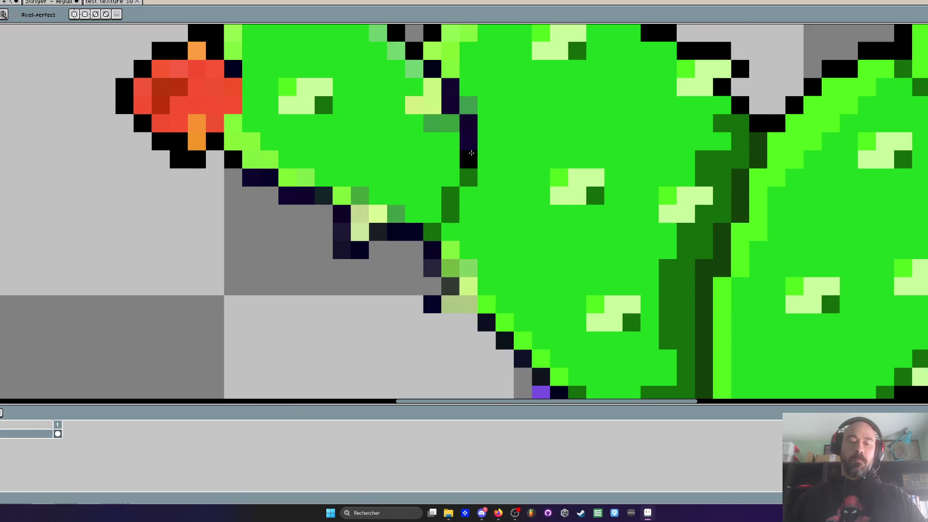
pyautogui.press('i')
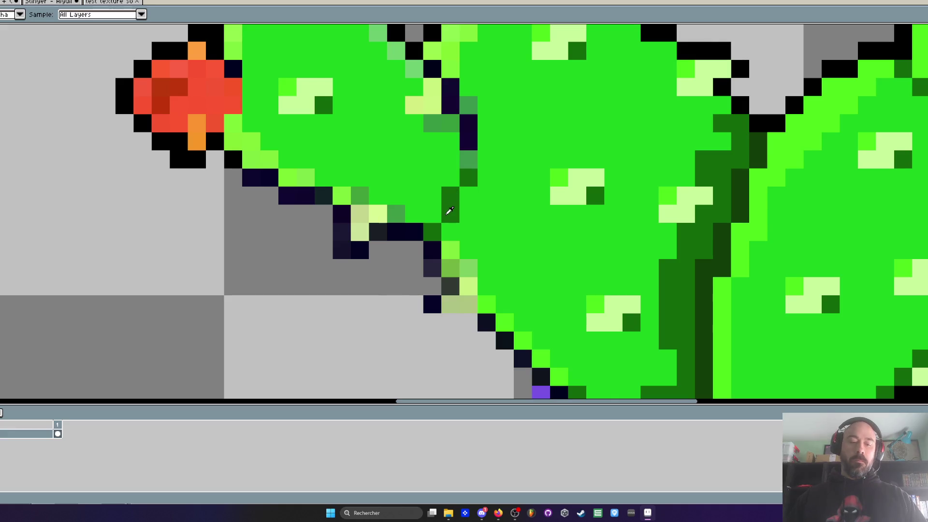
pyautogui.press('b')
pyautogui.scroll(-2, 446, 183)
pyautogui.scroll(2, 445, 183)
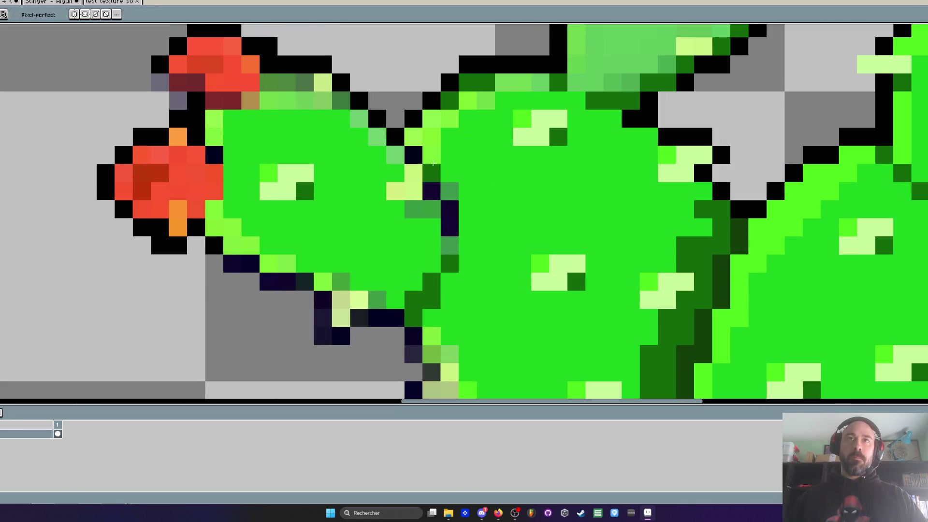
pyautogui.scroll(-2, 227, 160)
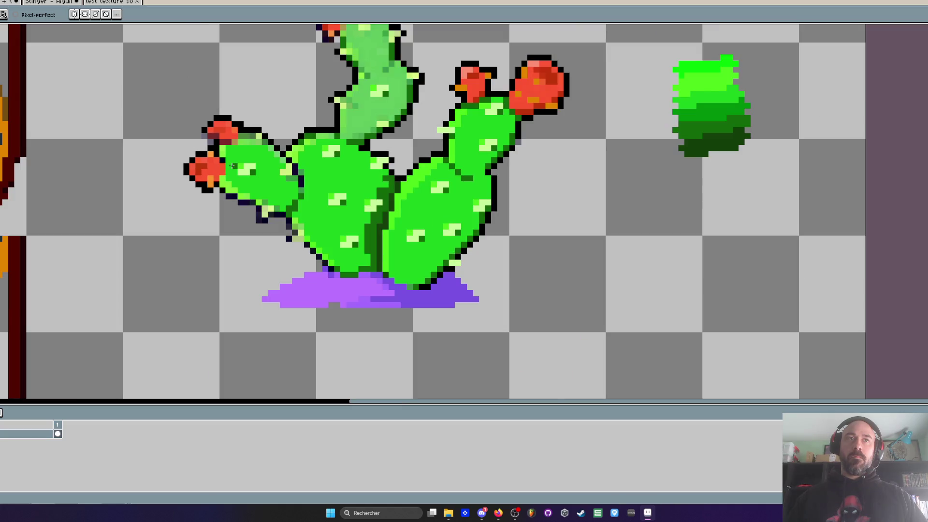
pyautogui.scroll(2, 269, 225)
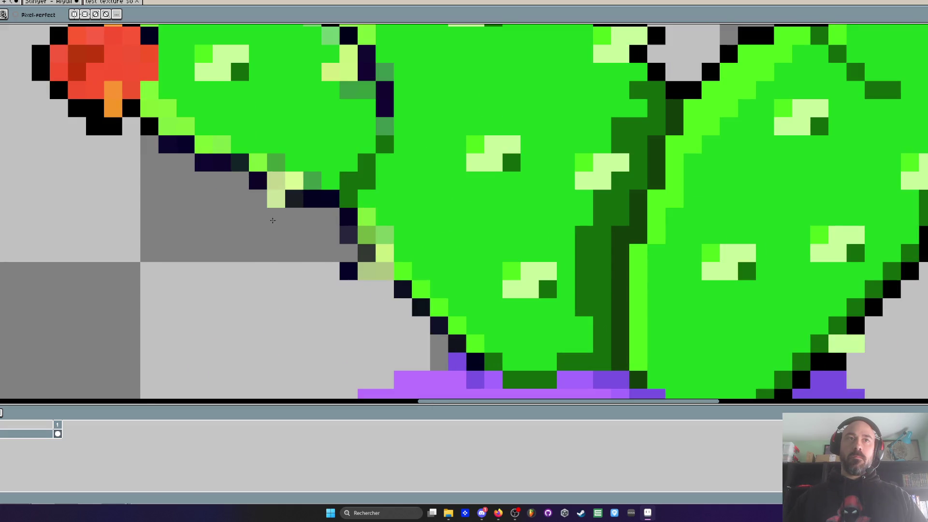
pyautogui.press('i')
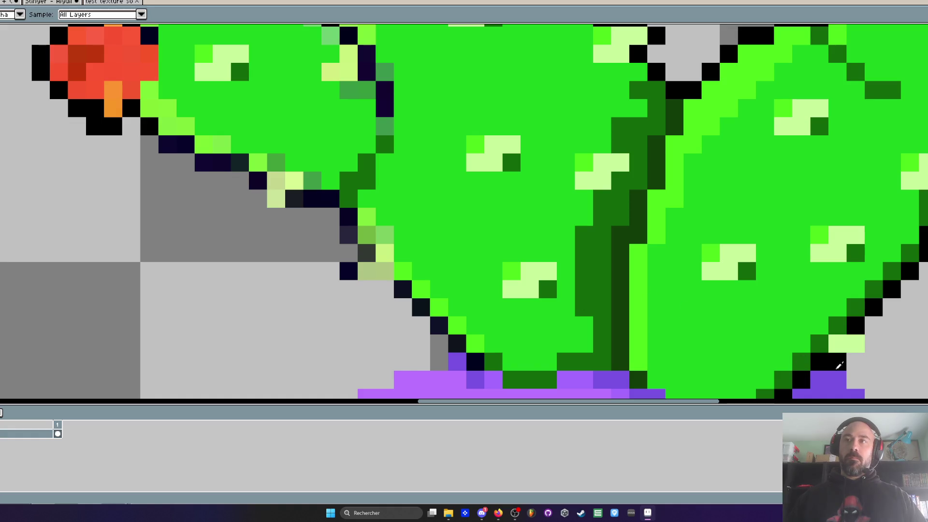
pyautogui.press('b')
pyautogui.moveTo(472, 356)
pyautogui.mouseDown()
pyautogui.moveTo(385, 290)
pyautogui.moveTo(330, 216)
pyautogui.moveTo(295, 199)
pyautogui.mouseUp()
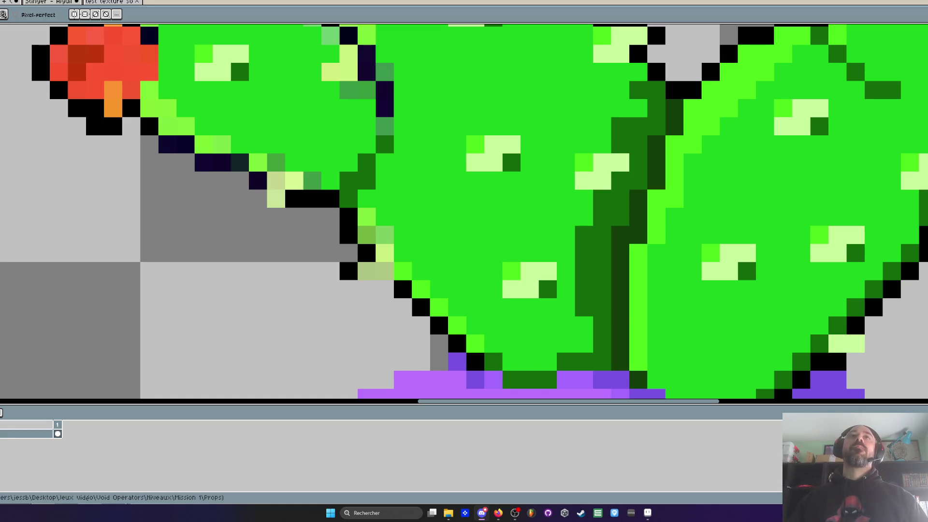
# - Repaint three stray pixels beside the cactus pad's outline
pyautogui.scroll(-3, 377, 87)
pyautogui.scroll(1, 380, 88)
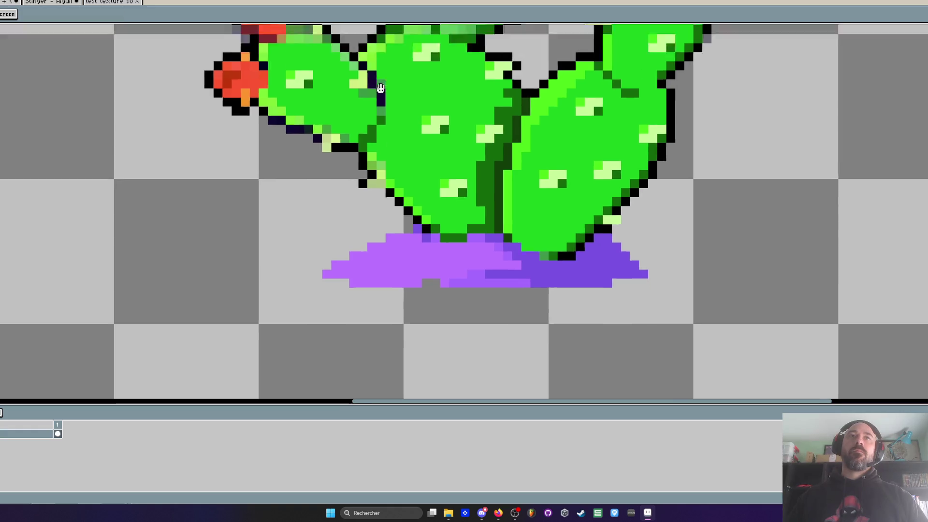
pyautogui.moveTo(381, 88); pyautogui.dragTo(349, 199)
pyautogui.press('i')
pyautogui.scroll(1, 349, 199)
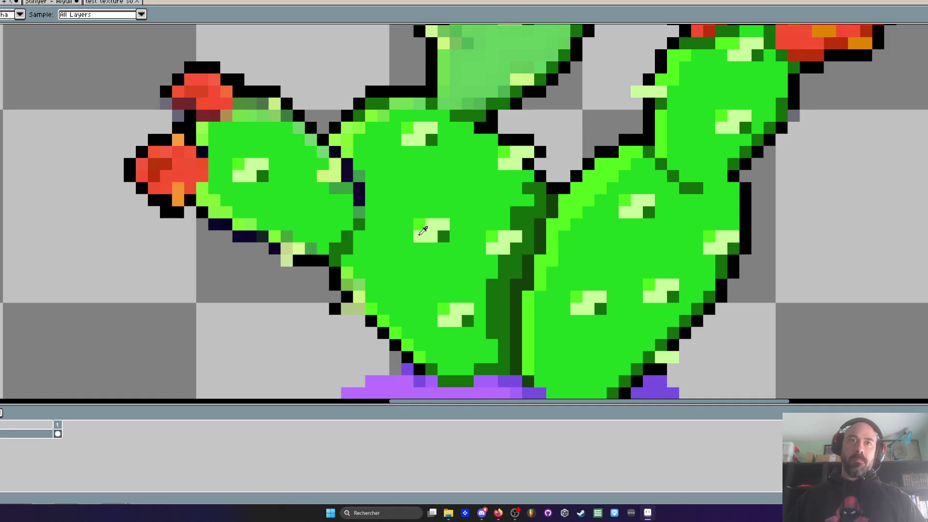
pyautogui.scroll(1, 406, 254)
pyautogui.press('v')
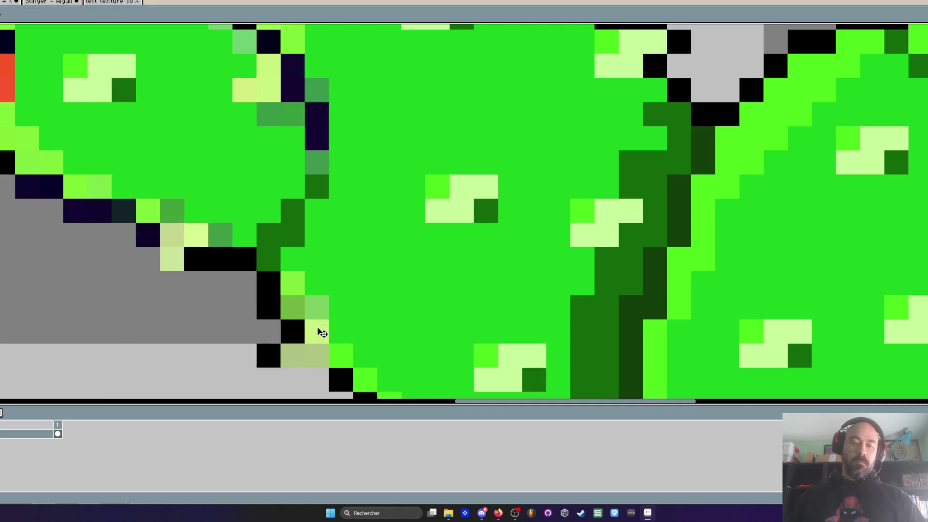
pyautogui.press('b')
pyautogui.click(317, 356)
pyautogui.click(293, 356)
pyautogui.click(341, 331)
# - Paint green pixels along the middle pad's left edge
pyautogui.scroll(-2, 335, 342)
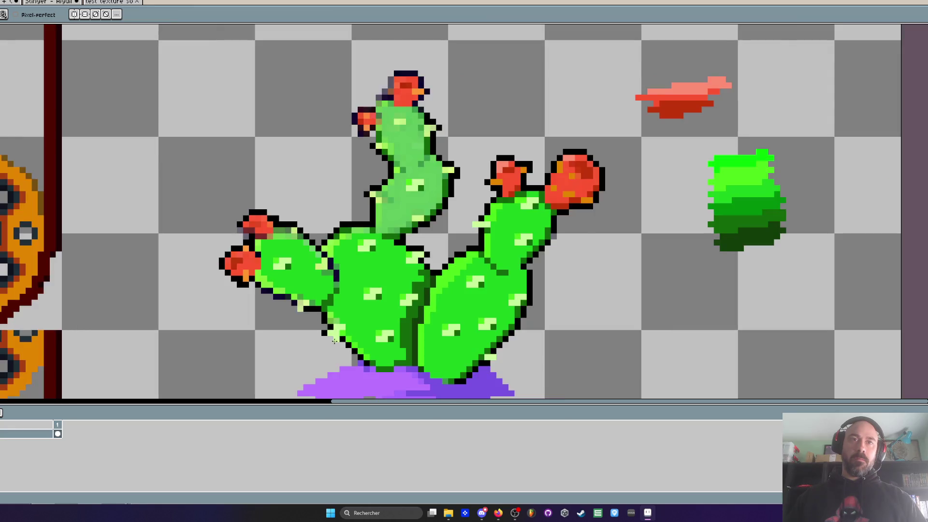
pyautogui.scroll(1, 334, 341)
pyautogui.scroll(-1, 242, 177)
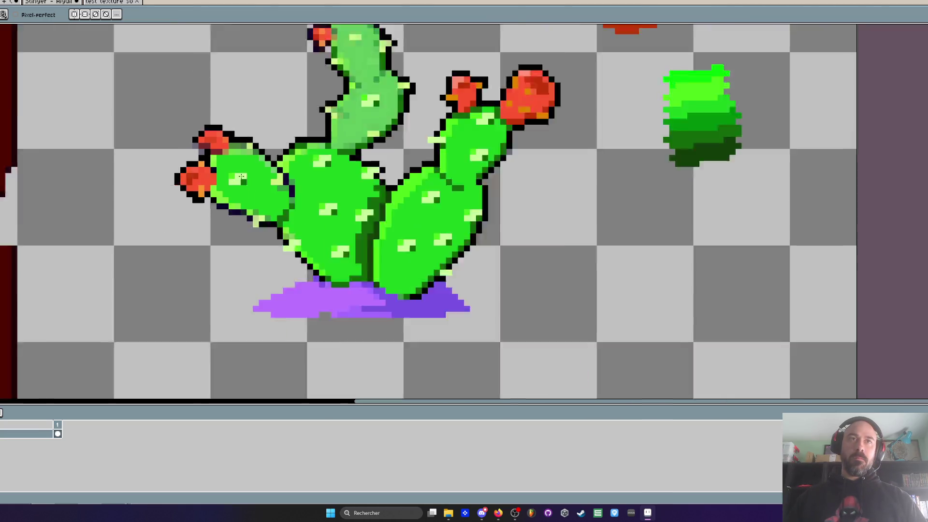
pyautogui.scroll(1, 285, 167)
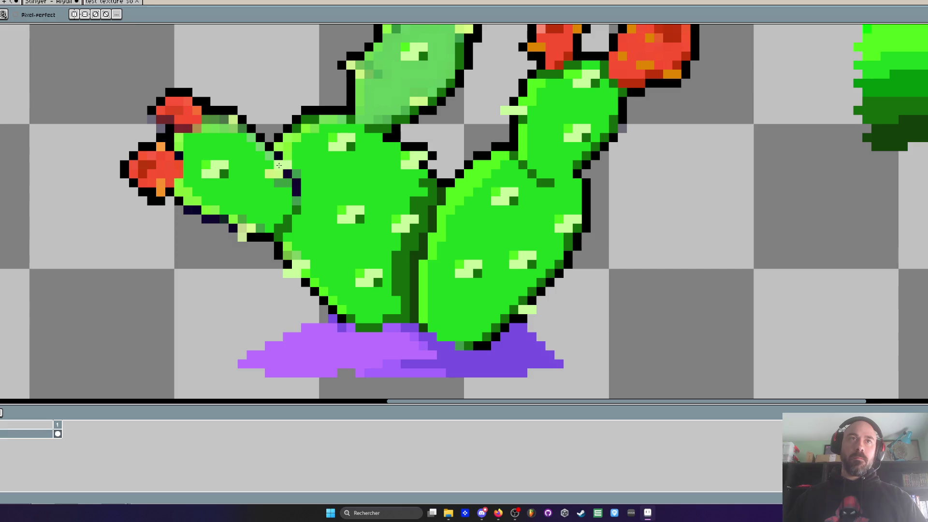
pyautogui.scroll(-1, 265, 174)
pyautogui.scroll(2, 300, 234)
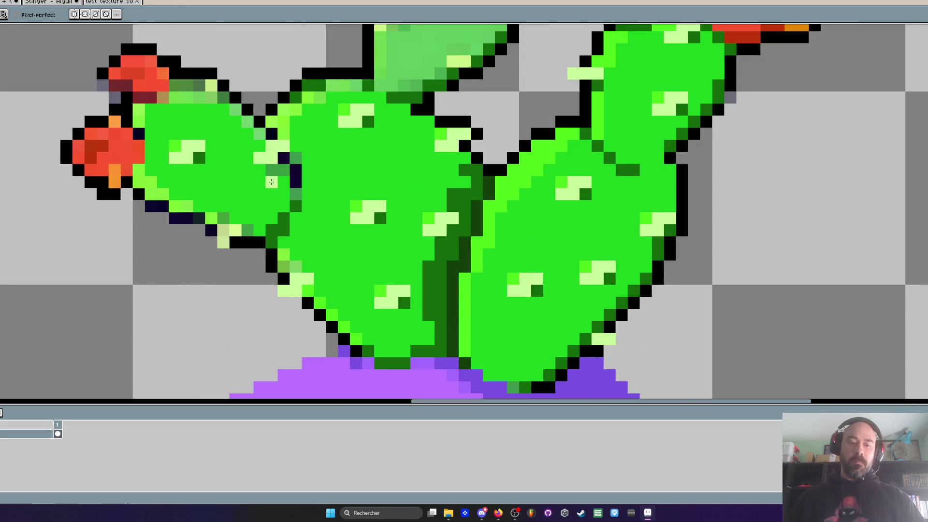
pyautogui.press('i')
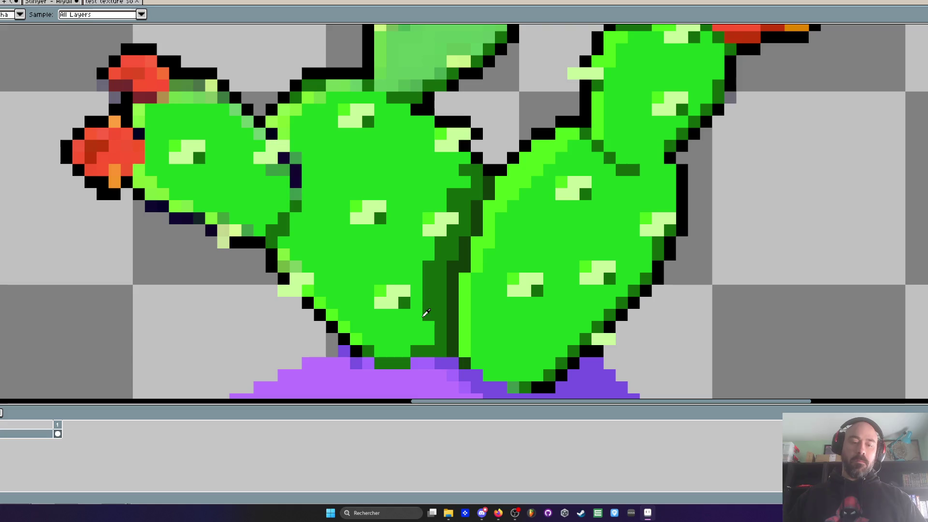
pyautogui.press('b')
pyautogui.moveTo(301, 284)
pyautogui.mouseDown()
pyautogui.moveTo(285, 267)
pyautogui.moveTo(288, 233)
pyautogui.mouseUp()
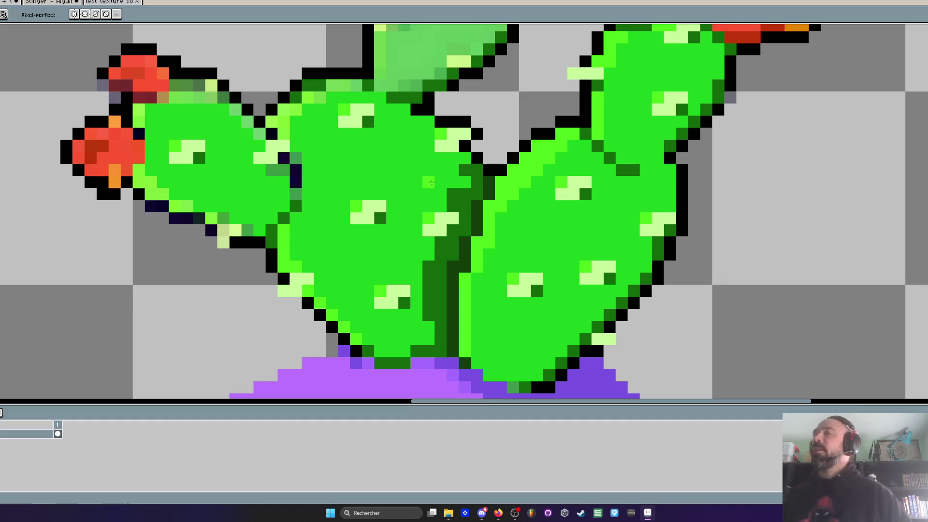
# - Sample the pad's bright green and repaint dark-green pixels and the crease between pads
pyautogui.scroll(1, 432, 183)
pyautogui.scroll(-2, 448, 187)
pyautogui.scroll(1, 406, 174)
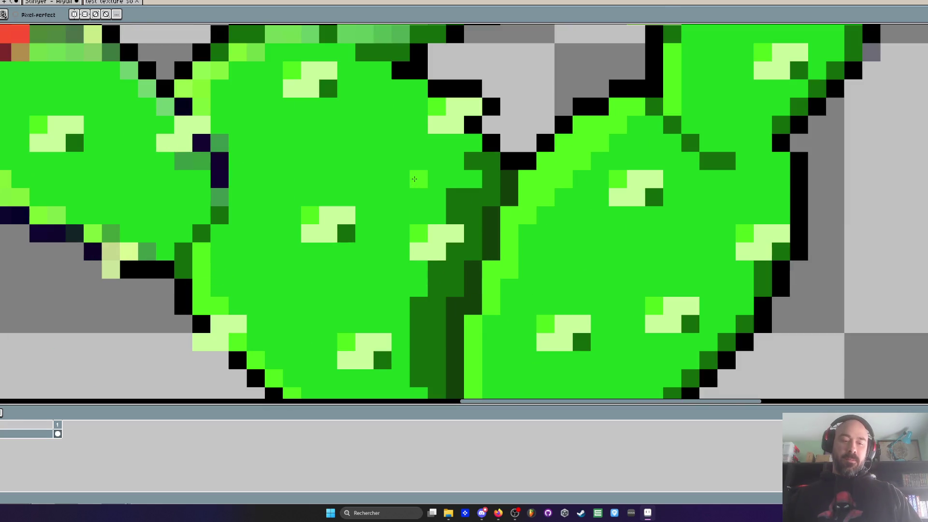
pyautogui.press('i')
pyautogui.click(407, 174)
pyautogui.press('b')
pyautogui.click(455, 197)
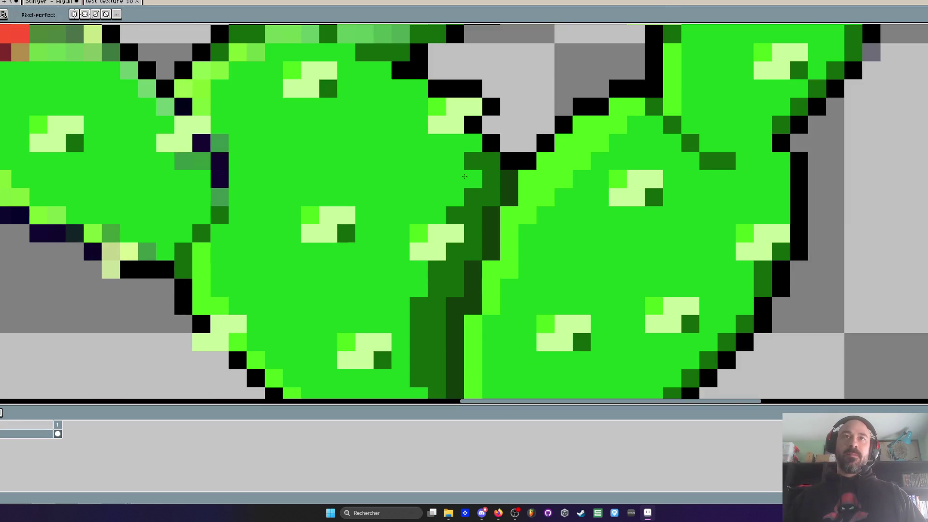
pyautogui.click(473, 161)
pyautogui.click(436, 252)
pyautogui.moveTo(436, 255)
pyautogui.mouseDown()
pyautogui.moveTo(418, 307)
pyautogui.moveTo(418, 363)
pyautogui.mouseUp()
# - Recolour the left pad's lower-left outline bright green
pyautogui.scroll(-2, 416, 290)
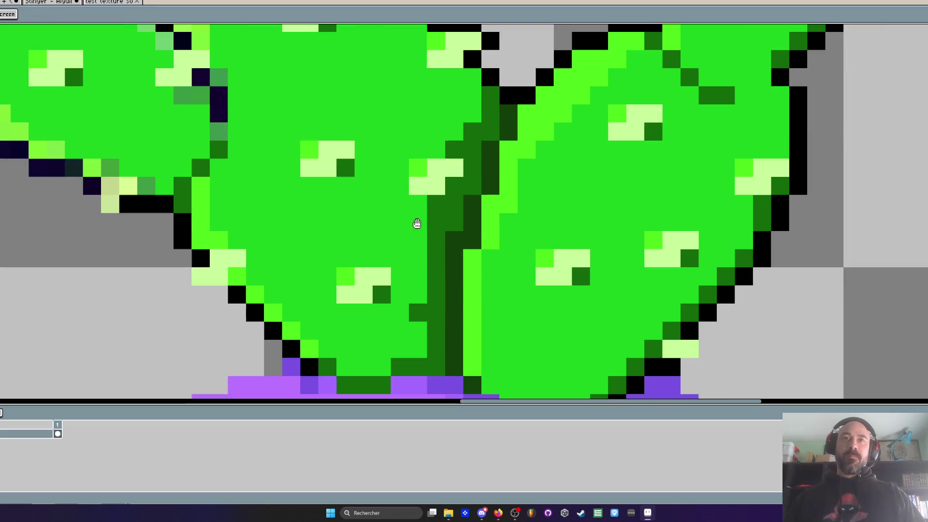
pyautogui.moveTo(435, 225); pyautogui.dragTo(439, 212)
pyautogui.scroll(-5, 439, 211)
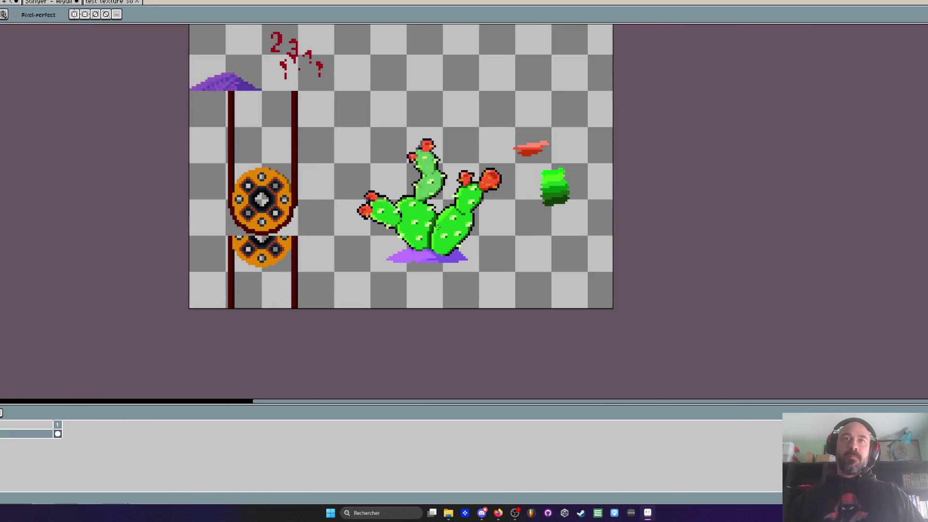
pyautogui.scroll(5, 430, 236)
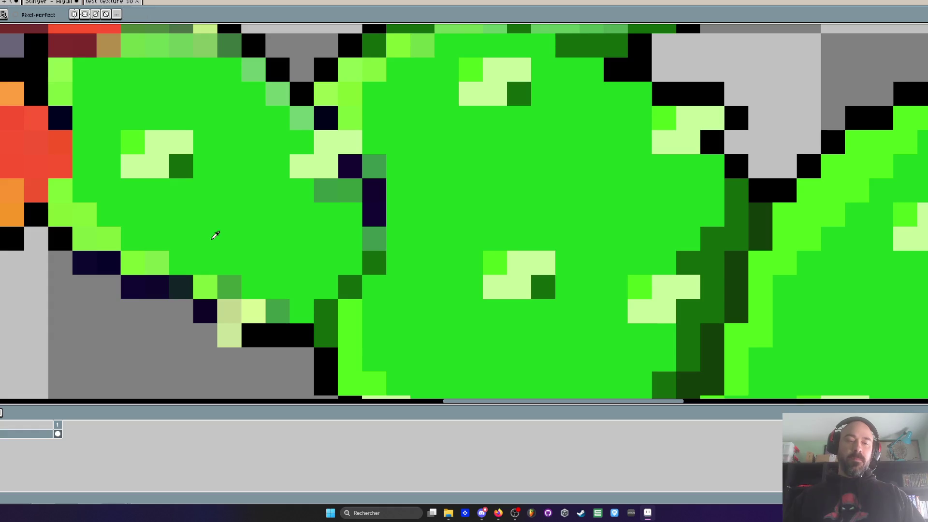
pyautogui.scroll(-2, 289, 248)
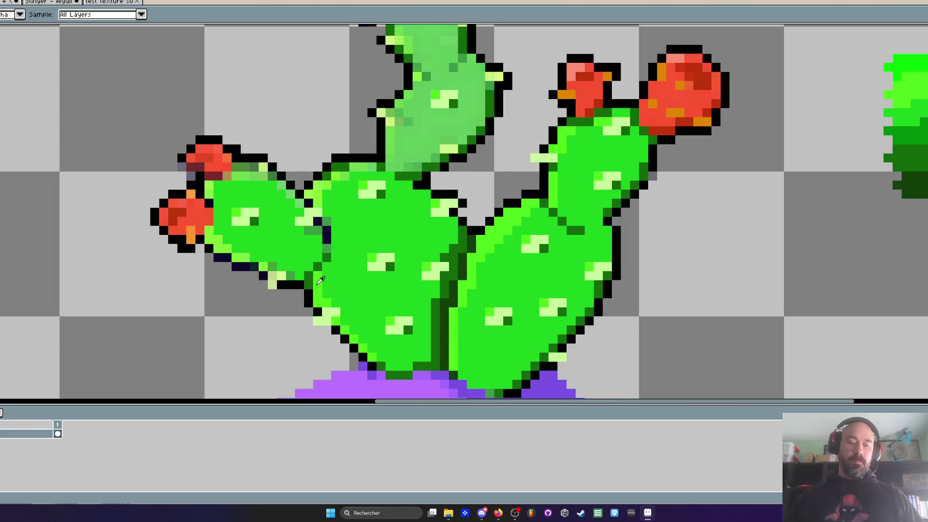
pyautogui.scroll(1, 280, 275)
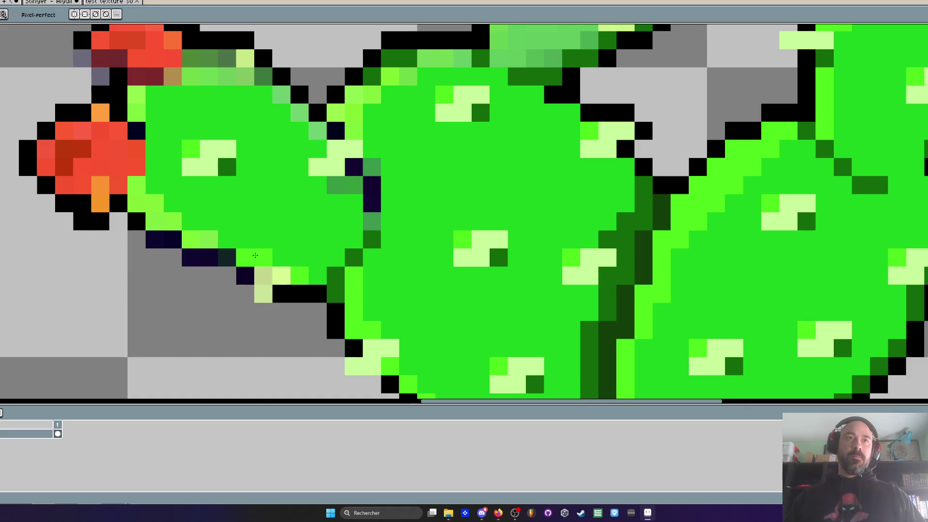
pyautogui.moveTo(189, 243)
pyautogui.mouseDown()
pyautogui.moveTo(213, 240)
pyautogui.moveTo(137, 188)
pyautogui.moveTo(140, 96)
pyautogui.moveTo(186, 78)
pyautogui.mouseUp()
pyautogui.scroll(-5, 239, 77)
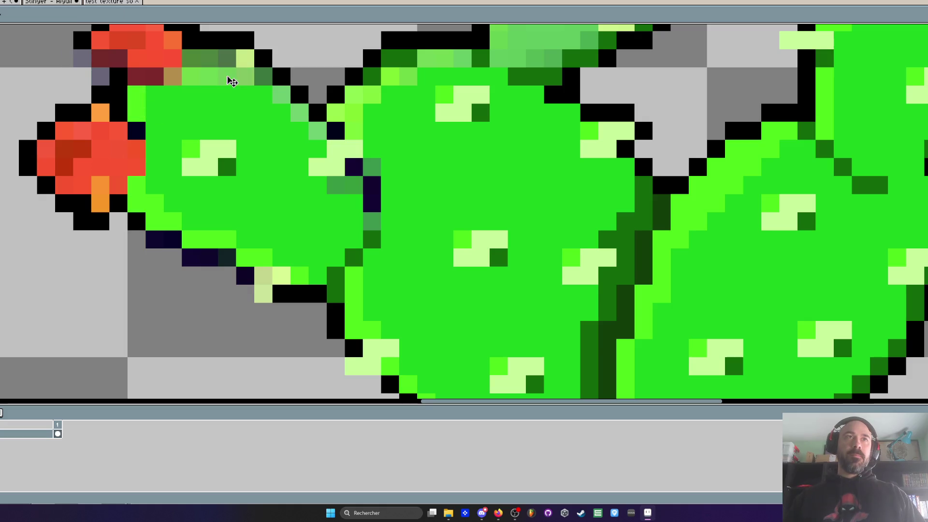
pyautogui.scroll(-2, 238, 78)
pyautogui.scroll(5, 237, 189)
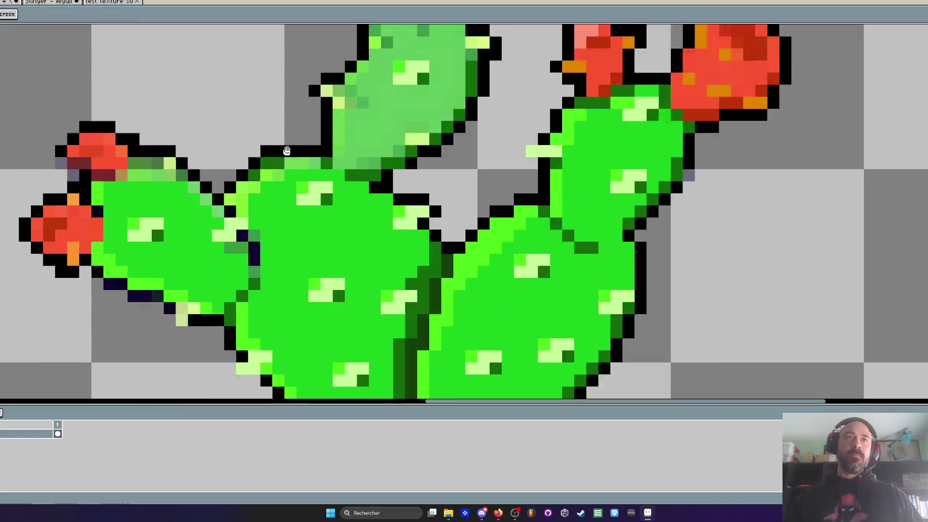
# - Brighten the pixels along the middle pad's top and upper-left edge
pyautogui.click(274, 169)
pyautogui.click(329, 169)
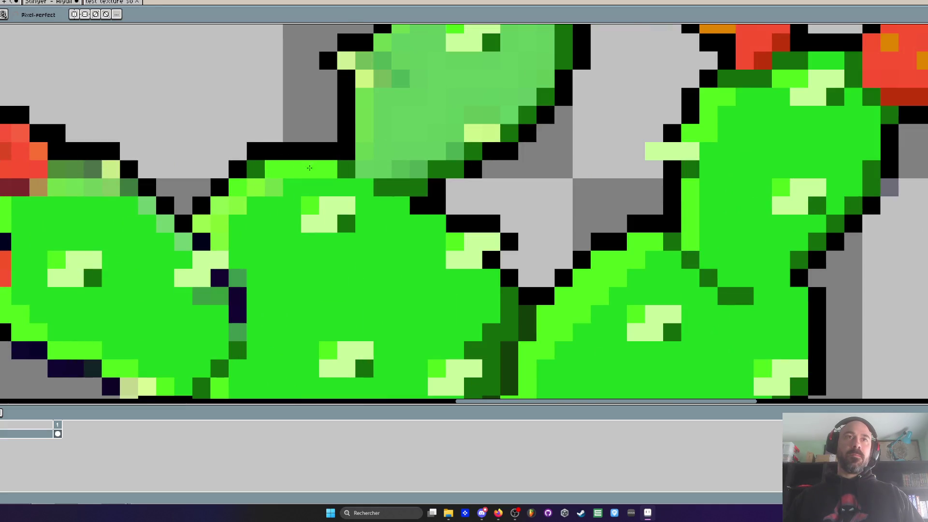
pyautogui.click(256, 169)
pyautogui.click(255, 205)
pyautogui.click(238, 205)
pyautogui.click(220, 206)
pyautogui.click(201, 224)
pyautogui.click(219, 224)
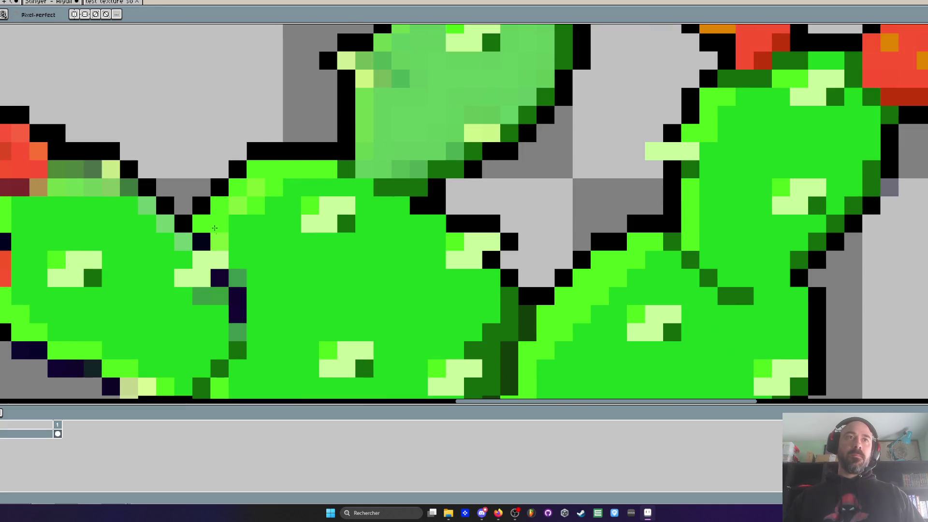
pyautogui.click(220, 242)
pyautogui.click(256, 188)
pyautogui.click(292, 187)
pyautogui.click(346, 169)
# - Sample bright green and paint a column of the pale pad with it
pyautogui.scroll(-3, 330, 171)
pyautogui.scroll(3, 304, 207)
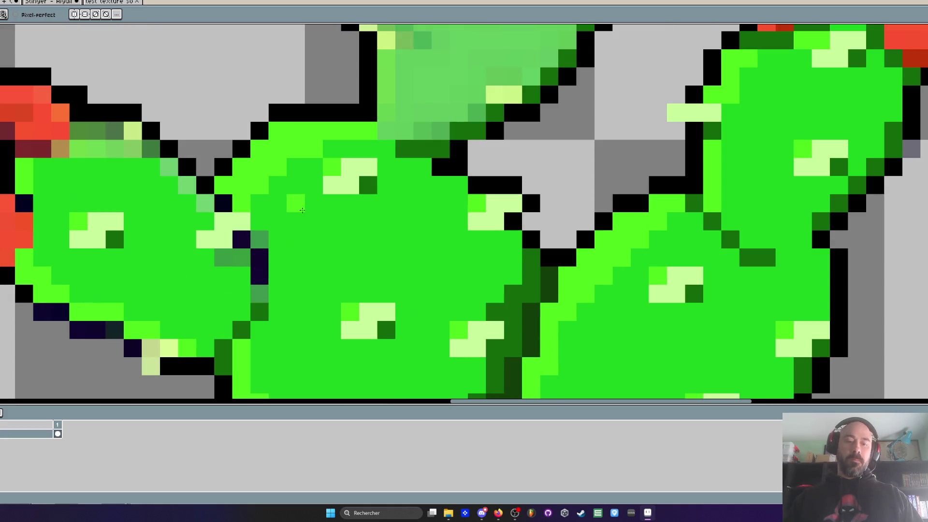
pyautogui.press('i')
pyautogui.click(307, 206)
pyautogui.press('b')
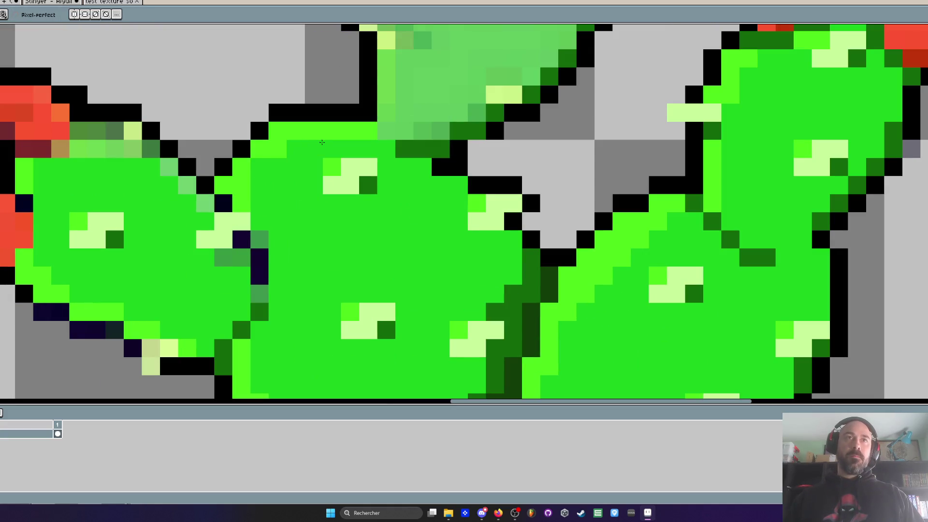
pyautogui.scroll(-3, 293, 159)
pyautogui.scroll(3, 293, 159)
pyautogui.scroll(-3, 293, 159)
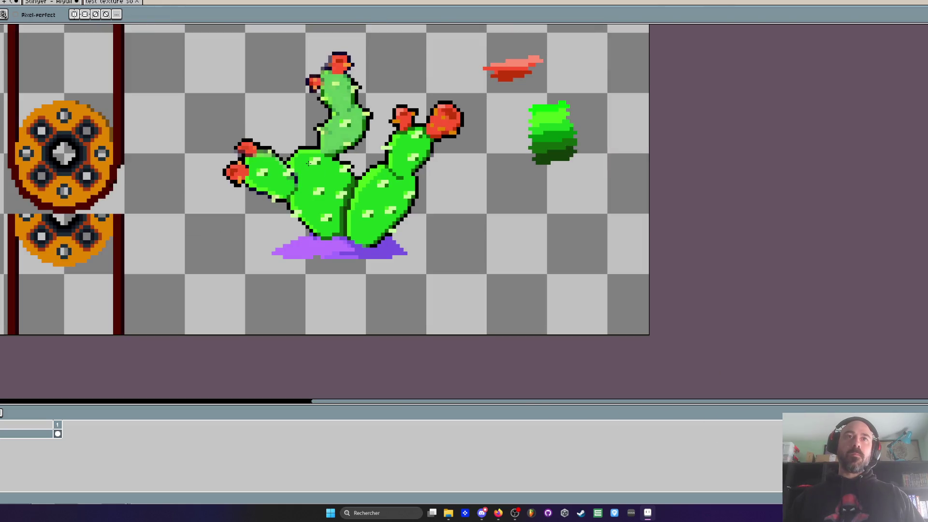
pyautogui.scroll(3, 319, 144)
pyautogui.press('i')
pyautogui.scroll(2, 320, 144)
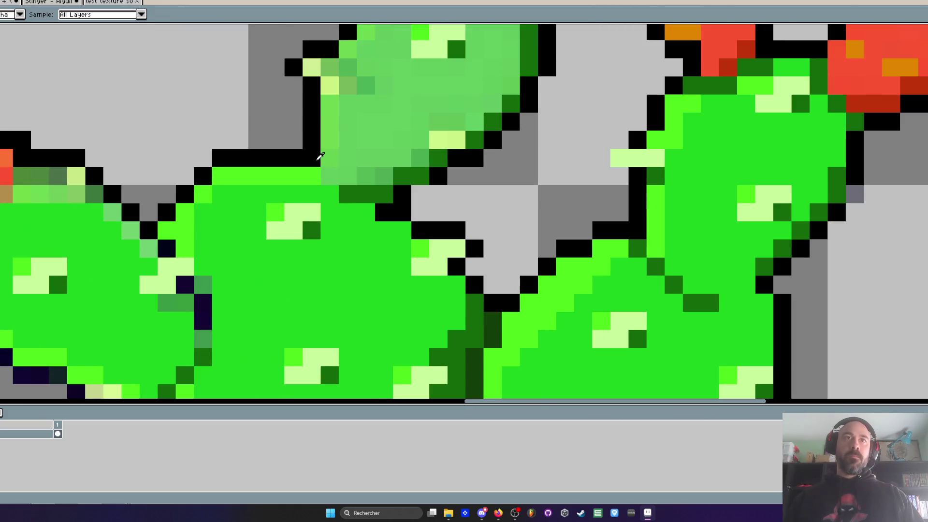
pyautogui.press('b')
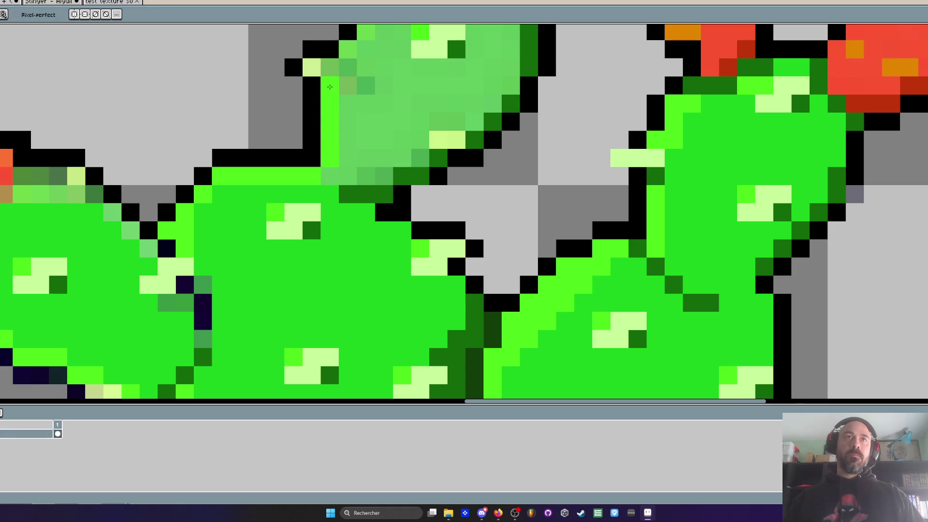
pyautogui.scroll(2, 319, 172)
pyautogui.moveTo(332, 242); pyautogui.dragTo(332, 176)
pyautogui.click(332, 236)
pyautogui.click(341, 133)
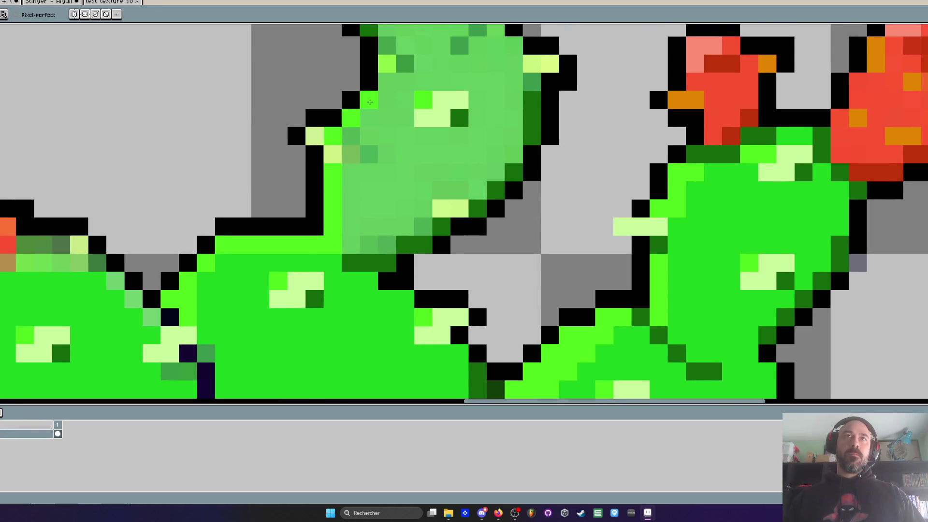
# - Repaint the upper pad's left column and top pixels bright green
pyautogui.scroll(2, 369, 102)
pyautogui.moveTo(329, 108); pyautogui.dragTo(324, 204)
pyautogui.moveTo(303, 155)
pyautogui.mouseDown()
pyautogui.moveTo(303, 99)
pyautogui.moveTo(299, 162)
pyautogui.mouseUp()
pyautogui.moveTo(299, 130); pyautogui.dragTo(321, 118)
pyautogui.click(299, 112)
pyautogui.click(335, 112)
pyautogui.scroll(-3, 389, 151)
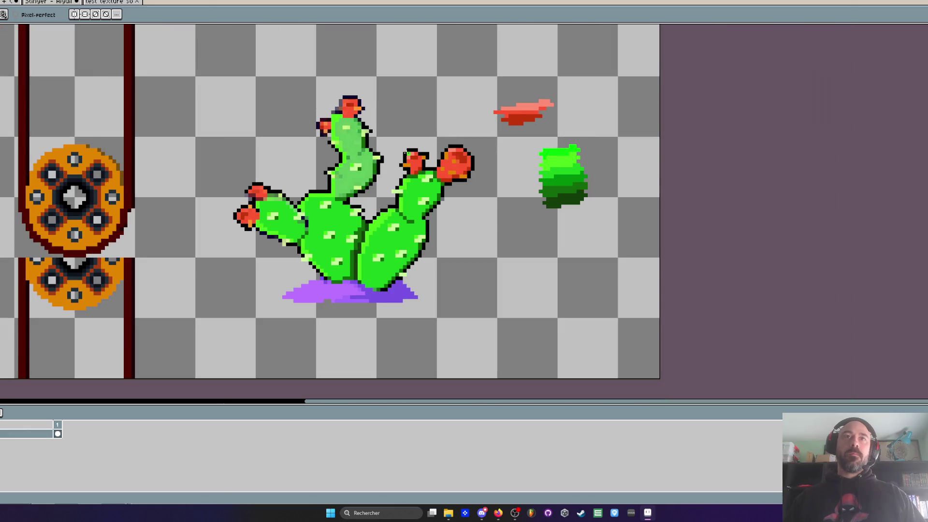
pyautogui.scroll(3, 406, 154)
# - Lasso-select the small red fruit to place it atop the upper pad
pyautogui.press('q')
pyautogui.moveTo(397, 133)
pyautogui.mouseDown()
pyautogui.moveTo(375, 133)
pyautogui.moveTo(367, 208)
pyautogui.moveTo(445, 172)
pyautogui.moveTo(322, 121)
pyautogui.moveTo(317, 234)
pyautogui.mouseUp()
pyautogui.scroll(-3, 447, 172)
pyautogui.scroll(3, 323, 121)
pyautogui.scroll(-3, 317, 234)
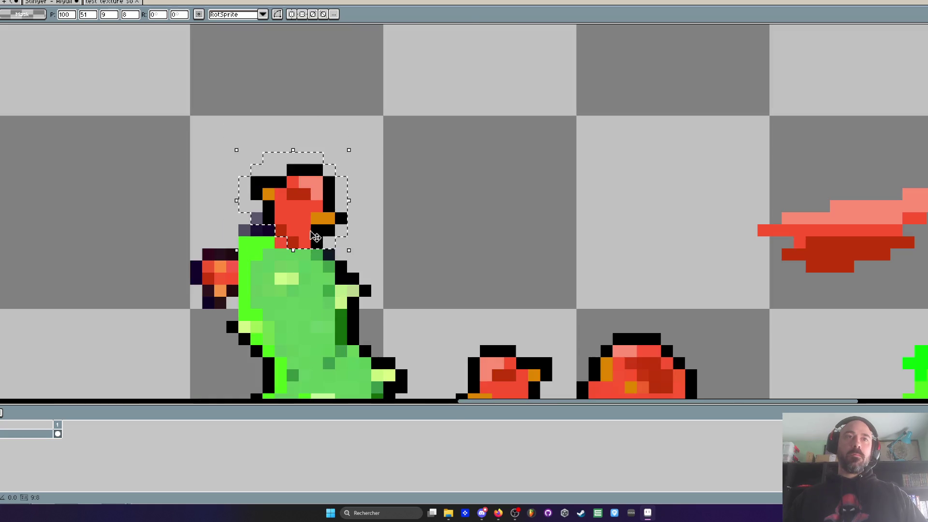
pyautogui.scroll(-2, 298, 250)
# - Paint the upper pad's top and pale green band bright green
pyautogui.press('i')
pyautogui.scroll(3, 289, 257)
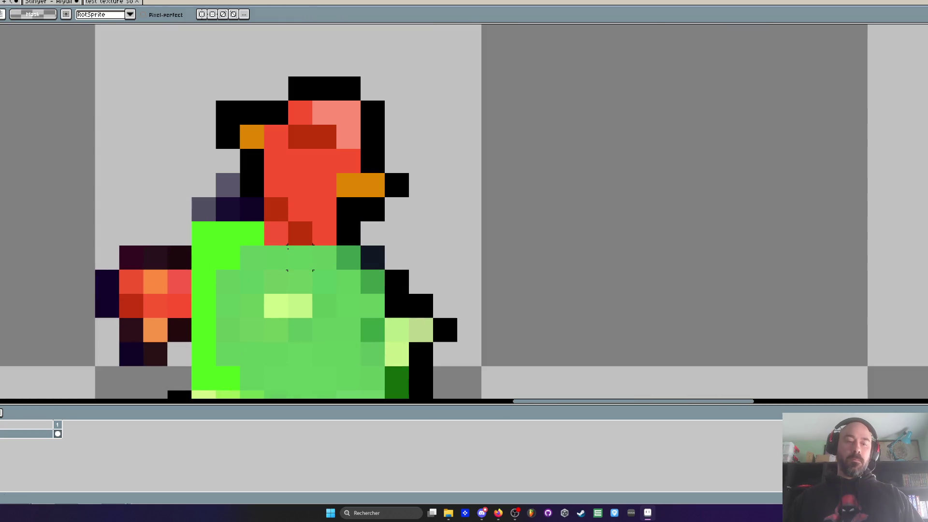
pyautogui.scroll(-3, 307, 265)
pyautogui.scroll(1, 457, 329)
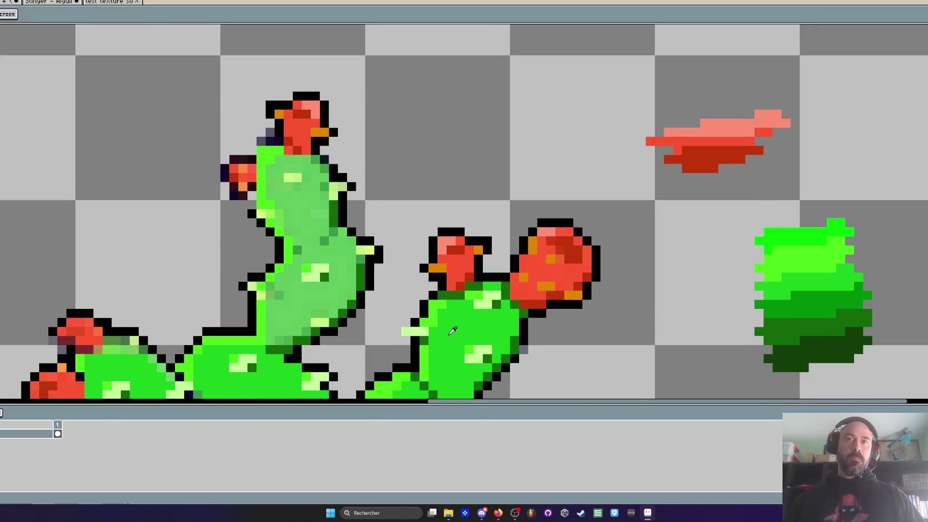
pyautogui.press('b')
pyautogui.scroll(2, 300, 193)
pyautogui.moveTo(244, 101)
pyautogui.mouseDown()
pyautogui.moveTo(244, 92)
pyautogui.moveTo(341, 126)
pyautogui.moveTo(353, 155)
pyautogui.moveTo(317, 150)
pyautogui.moveTo(245, 114)
pyautogui.moveTo(220, 183)
pyautogui.moveTo(247, 203)
pyautogui.moveTo(280, 179)
pyautogui.moveTo(313, 197)
pyautogui.moveTo(329, 222)
pyautogui.moveTo(257, 257)
pyautogui.moveTo(220, 223)
pyautogui.mouseUp()
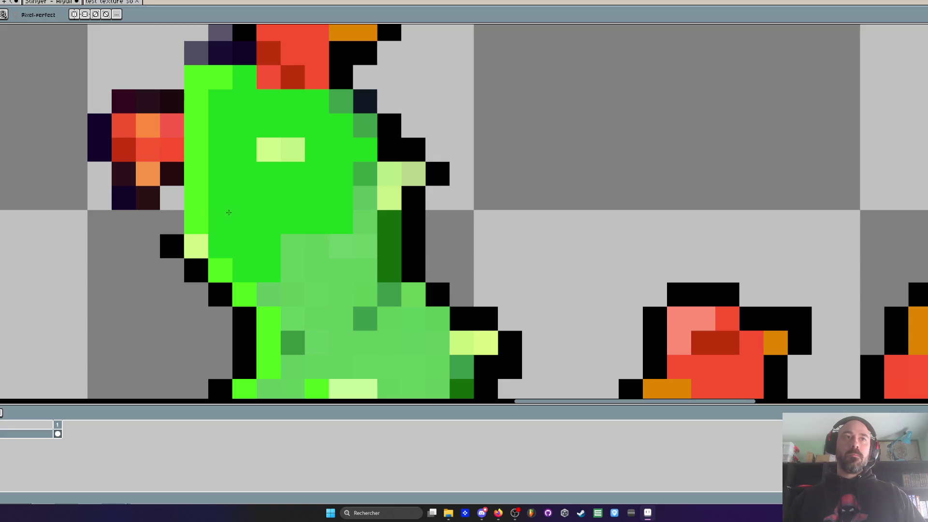
pyautogui.scroll(-3, 237, 194)
pyautogui.scroll(2, 256, 167)
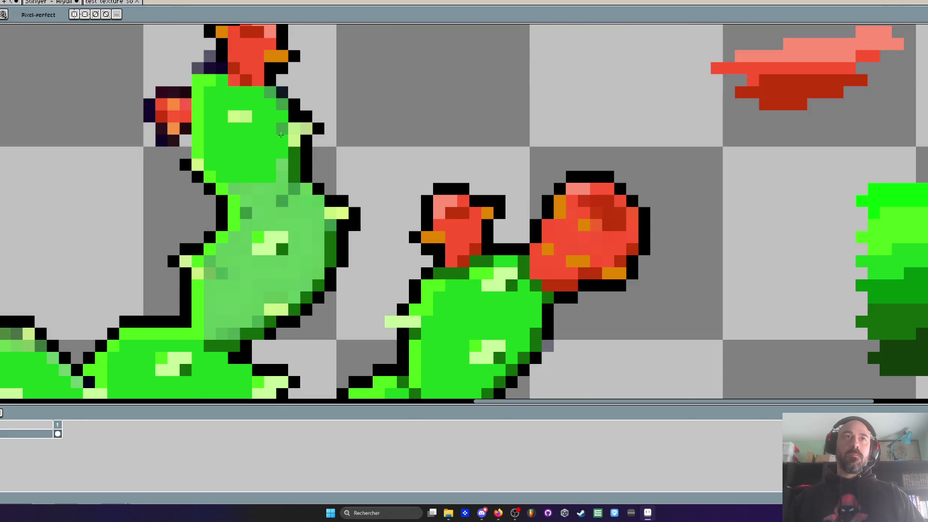
pyautogui.moveTo(277, 160)
pyautogui.mouseDown()
pyautogui.moveTo(245, 189)
pyautogui.moveTo(270, 200)
pyautogui.moveTo(247, 201)
pyautogui.moveTo(306, 193)
pyautogui.moveTo(223, 263)
pyautogui.mouseUp()
pyautogui.scroll(-3, 224, 262)
pyautogui.scroll(2, 237, 290)
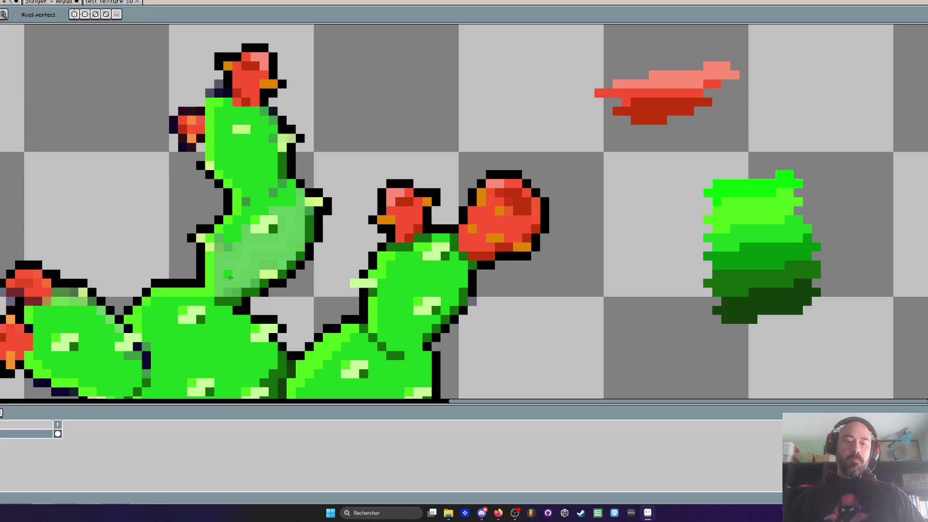
# - Add dark green shading pixels sampled from the cactus onto the upper pad
pyautogui.press('i')
pyautogui.click(238, 293)
pyautogui.press('b')
pyautogui.scroll(2, 250, 188)
pyautogui.click(262, 214)
pyautogui.moveTo(261, 213); pyautogui.dragTo(314, 179)
pyautogui.scroll(-3, 310, 176)
pyautogui.scroll(2, 305, 173)
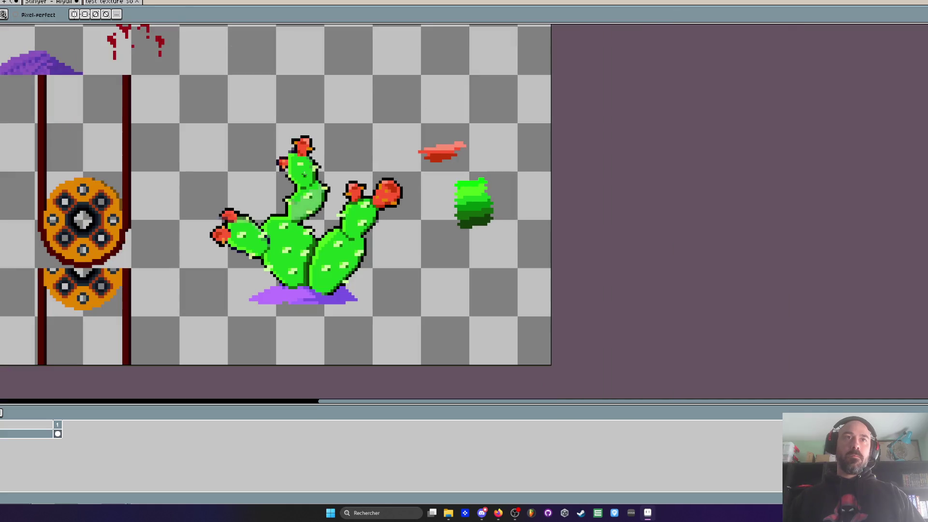
pyautogui.scroll(2, 305, 173)
# - Sample bright green and paint pixels along the upper pad's right edge
pyautogui.press('i')
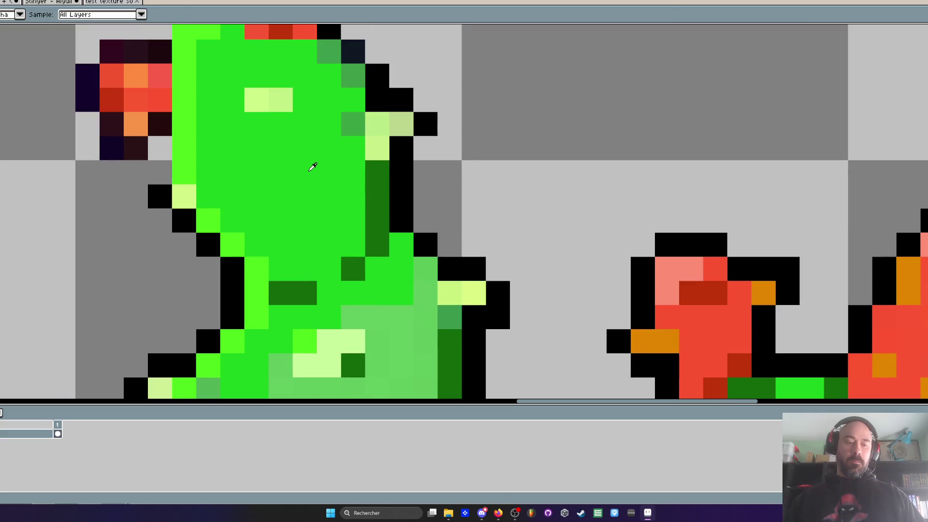
pyautogui.click(313, 167)
pyautogui.press('b')
pyautogui.click(377, 173)
pyautogui.click(377, 196)
pyautogui.click(353, 125)
pyautogui.scroll(-2, 351, 133)
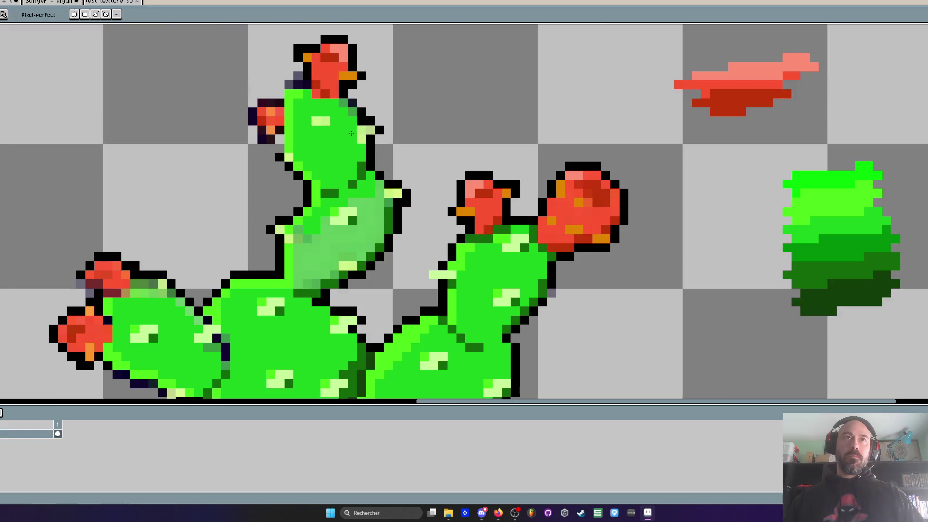
# - Select and reposition light-green highlight spots on the upper pad, then deselect
pyautogui.press('m')
pyautogui.scroll(2, 314, 123)
pyautogui.scroll(-2, 314, 123)
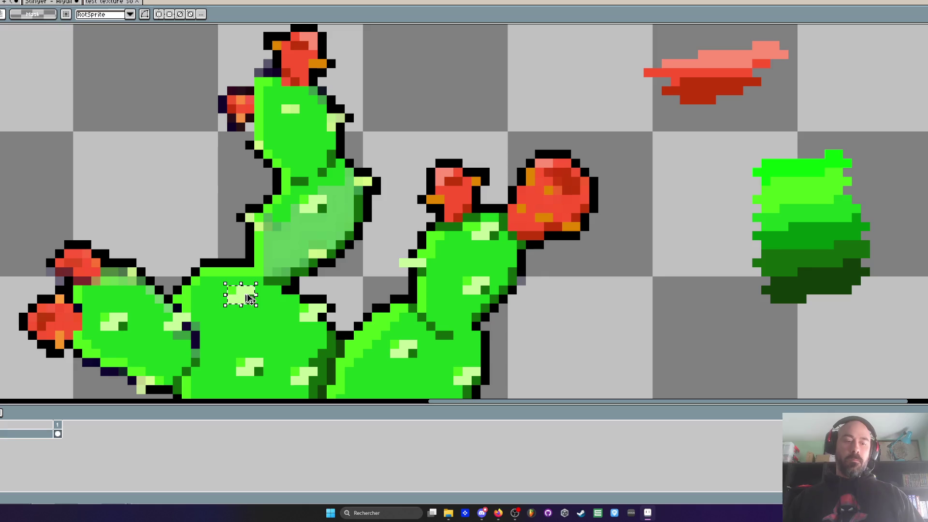
pyautogui.moveTo(270, 232)
pyautogui.mouseDown()
pyautogui.moveTo(302, 242)
pyautogui.moveTo(325, 129)
pyautogui.moveTo(345, 127)
pyautogui.mouseUp()
pyautogui.click(314, 118)
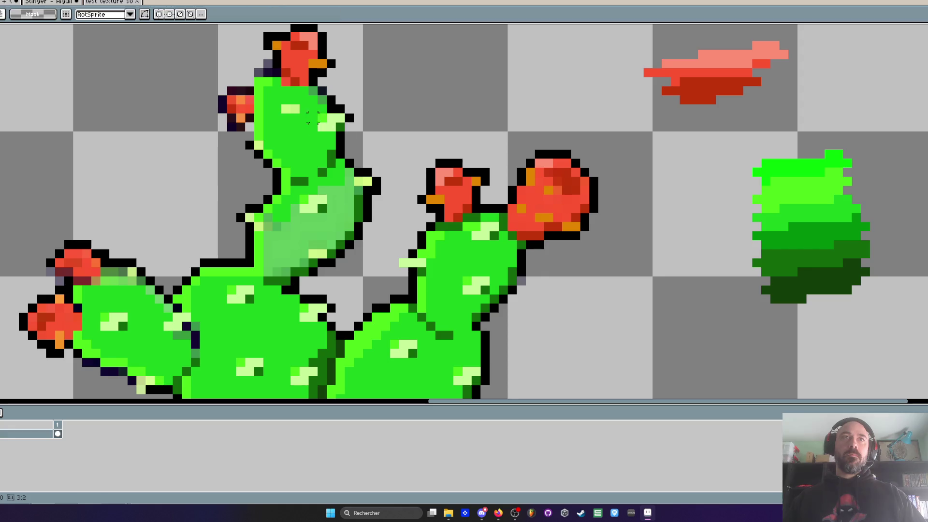
pyautogui.moveTo(281, 112)
pyautogui.mouseDown()
pyautogui.moveTo(310, 132)
pyautogui.moveTo(298, 110)
pyautogui.moveTo(328, 122)
pyautogui.mouseUp()
pyautogui.scroll(-4, 299, 110)
pyautogui.scroll(5, 328, 123)
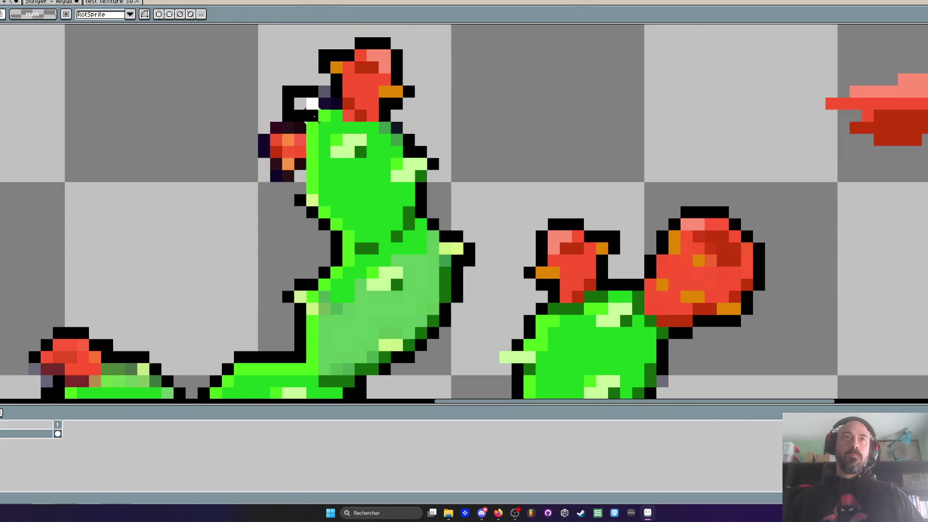
pyautogui.hotkey('ctrl', 'd')
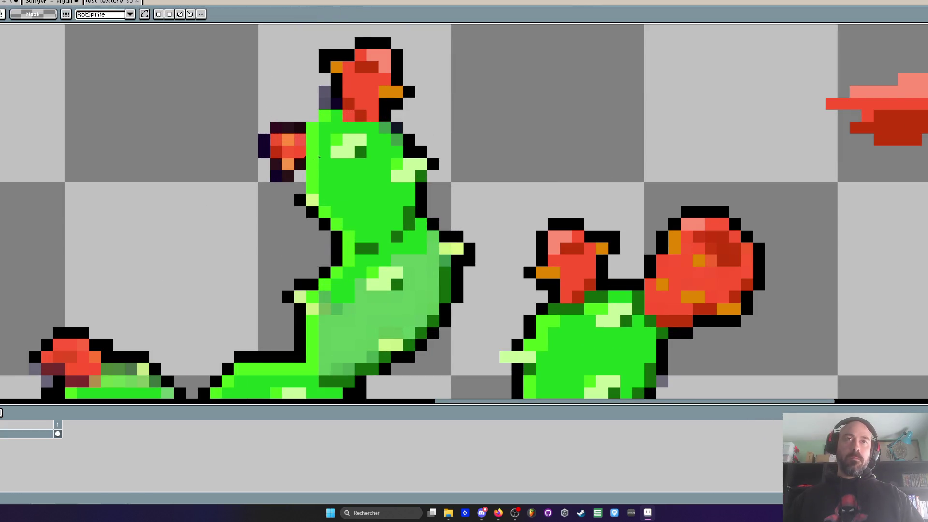
pyautogui.press('h')
pyautogui.scroll(-4, 315, 153)
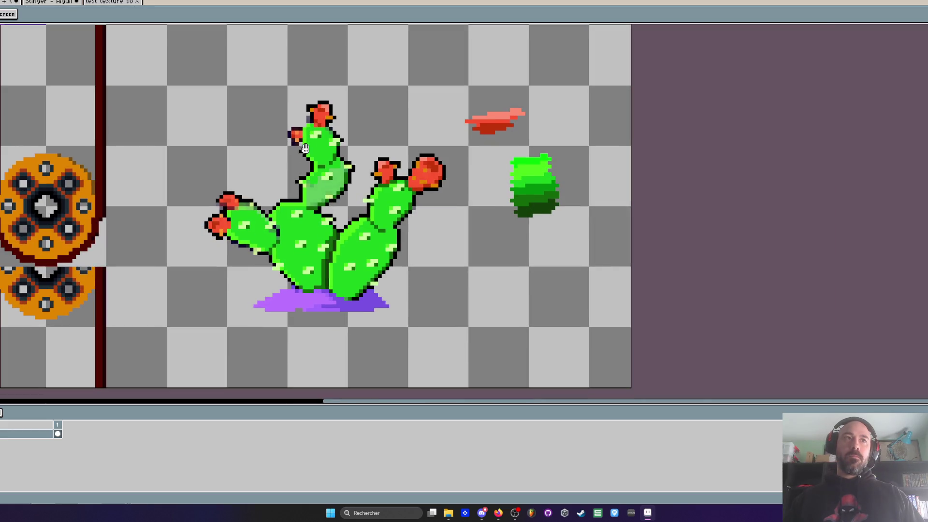
# - Sample the pale pink from the fruit and lighten the small side fruit with it
pyautogui.scroll(3, 303, 148)
pyautogui.press('i')
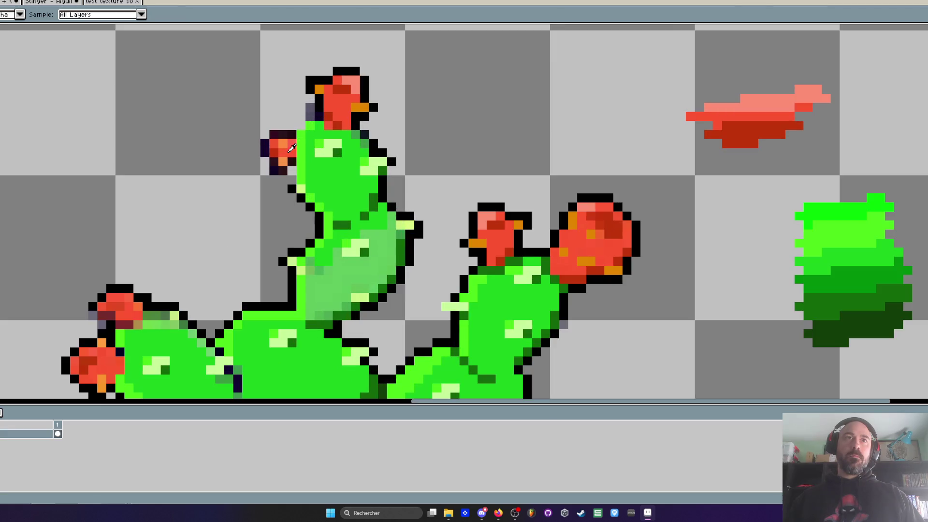
pyautogui.press('b')
pyautogui.scroll(2, 292, 149)
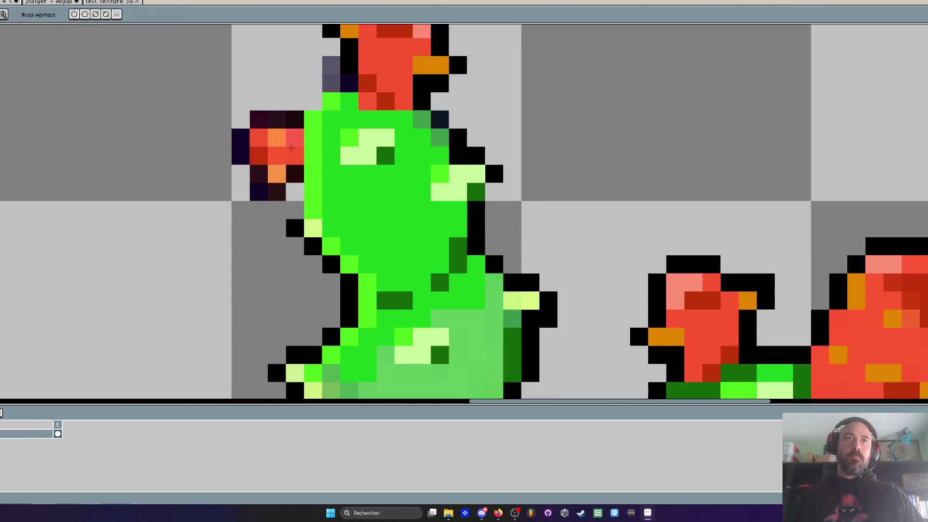
pyautogui.press('i')
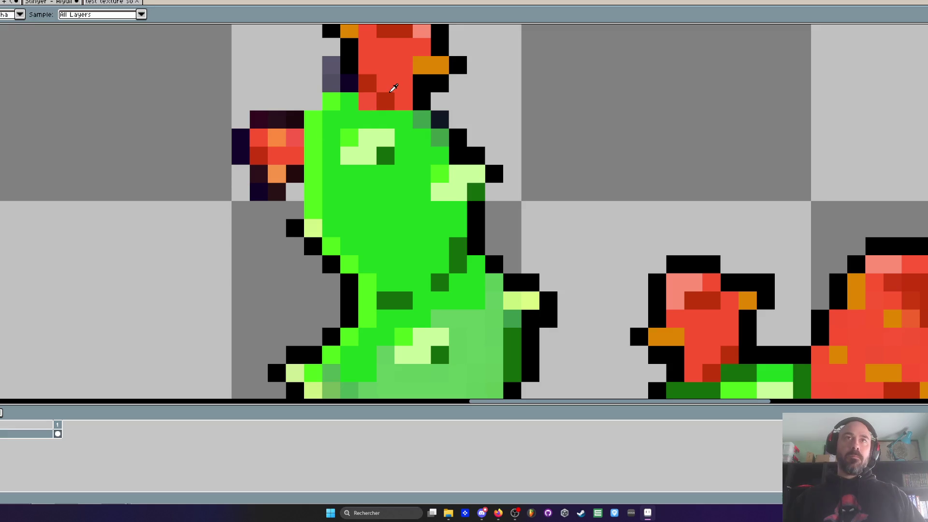
pyautogui.press('b')
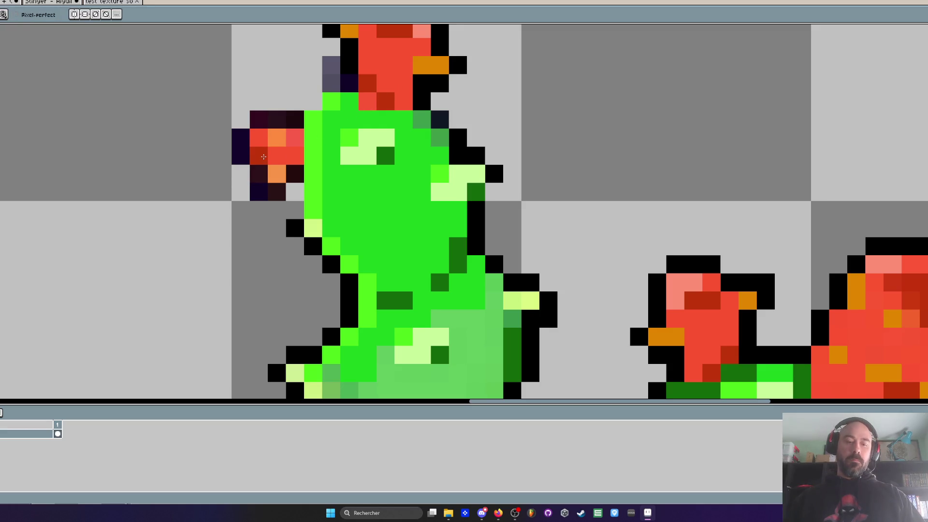
pyautogui.press('i')
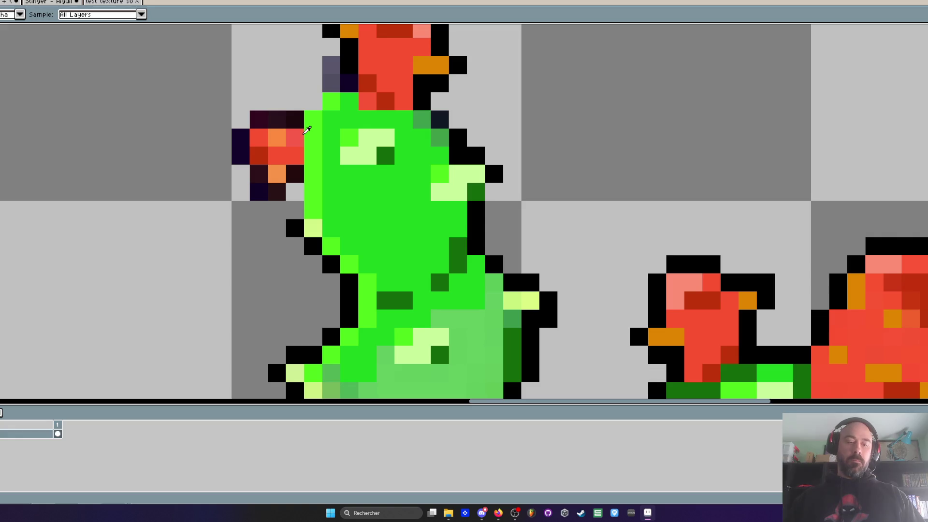
pyautogui.press('b')
pyautogui.click(259, 137)
pyautogui.scroll(-2, 279, 133)
pyautogui.scroll(1, 303, 127)
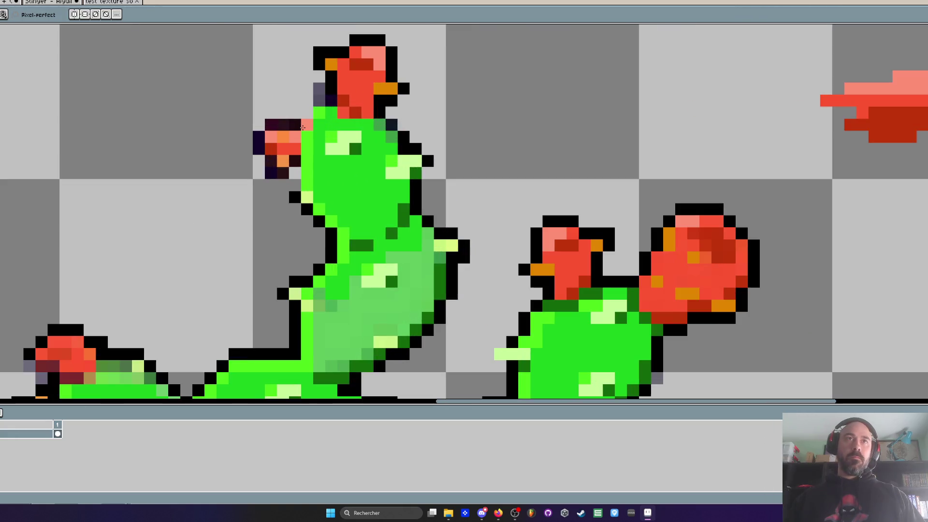
# - Sample black and add outline pixels along the top fruit's left edge
pyautogui.press('i')
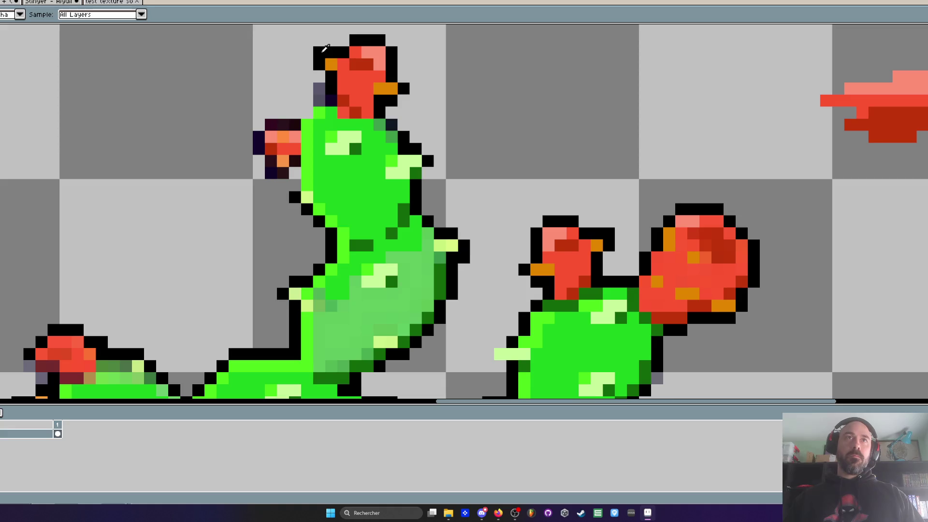
pyautogui.scroll(1, 325, 49)
pyautogui.press('b')
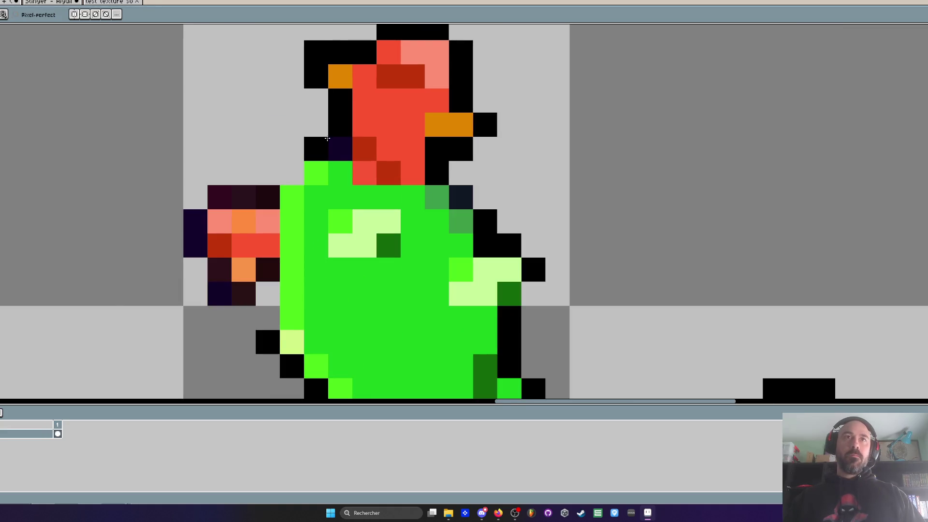
pyautogui.click(292, 173)
pyautogui.moveTo(292, 173); pyautogui.dragTo(316, 149)
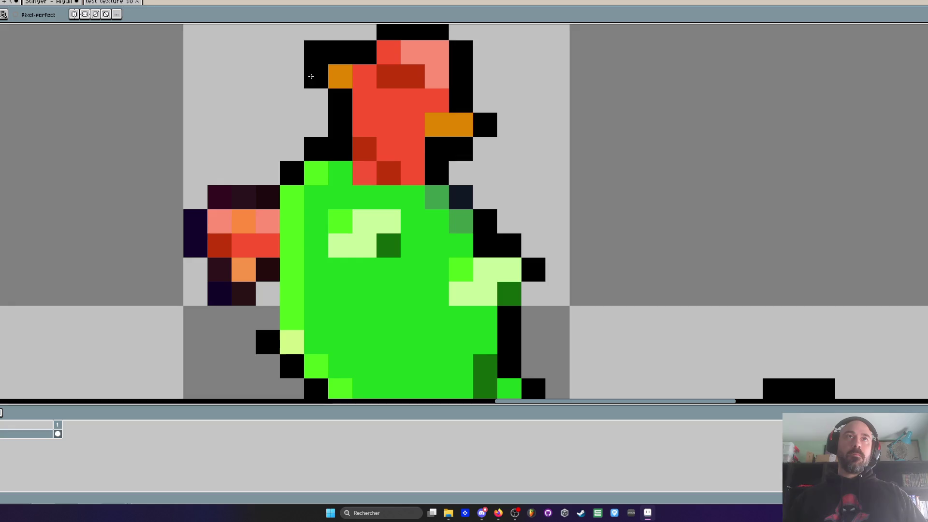
pyautogui.scroll(-3, 311, 52)
pyautogui.scroll(1, 308, 52)
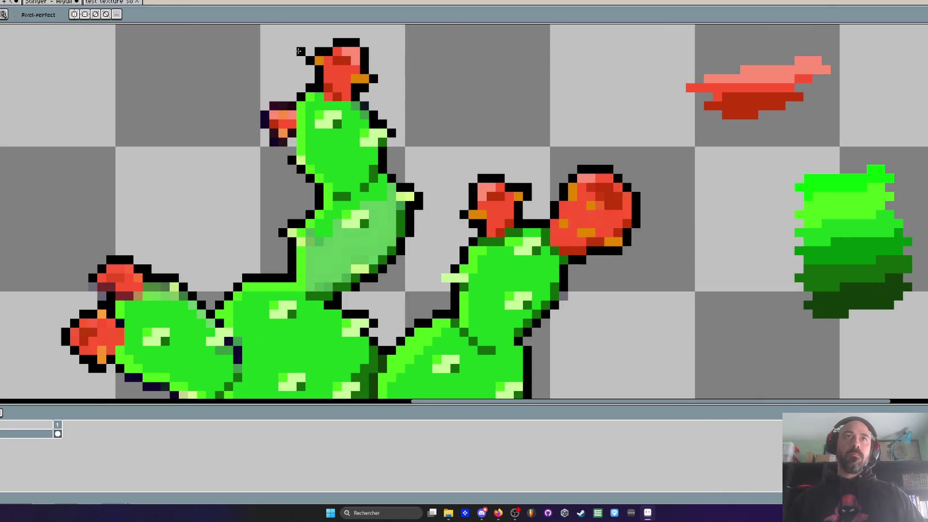
pyautogui.scroll(-3, 472, 179)
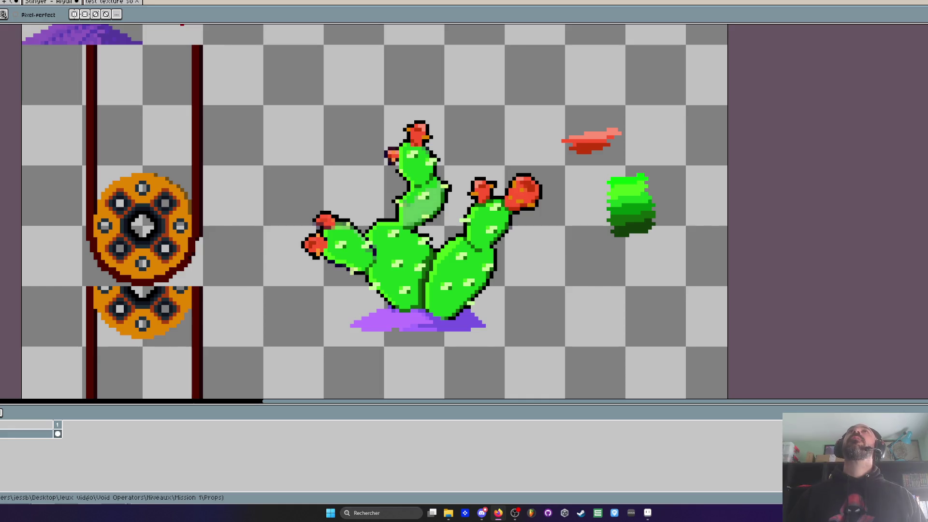
# - Switch to the Firefox window playing THE LAST NIGHT trailer on YouTube
pyautogui.hotkey('alt', 'Tab')
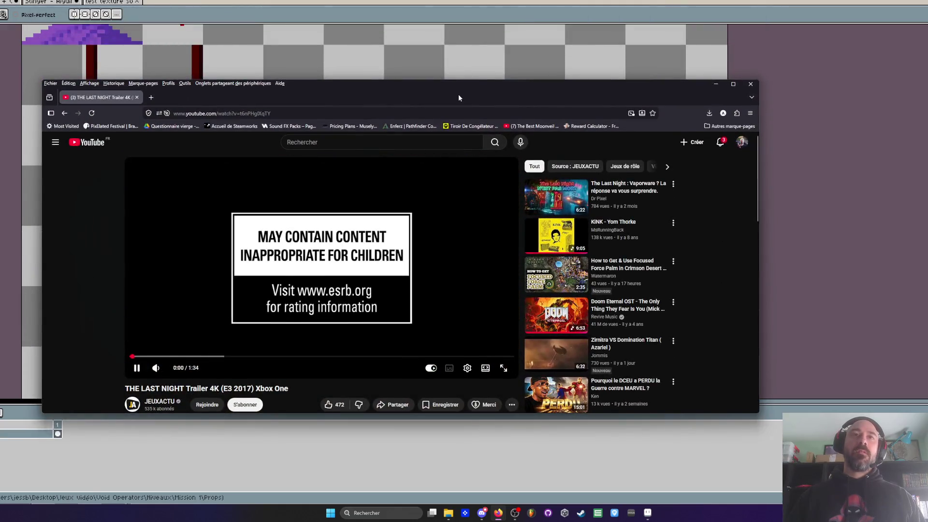
# - Maximize the Firefox window and turn the trailer's volume down slightly
pyautogui.doubleClick(459, 98)
pyautogui.moveTo(97, 436)
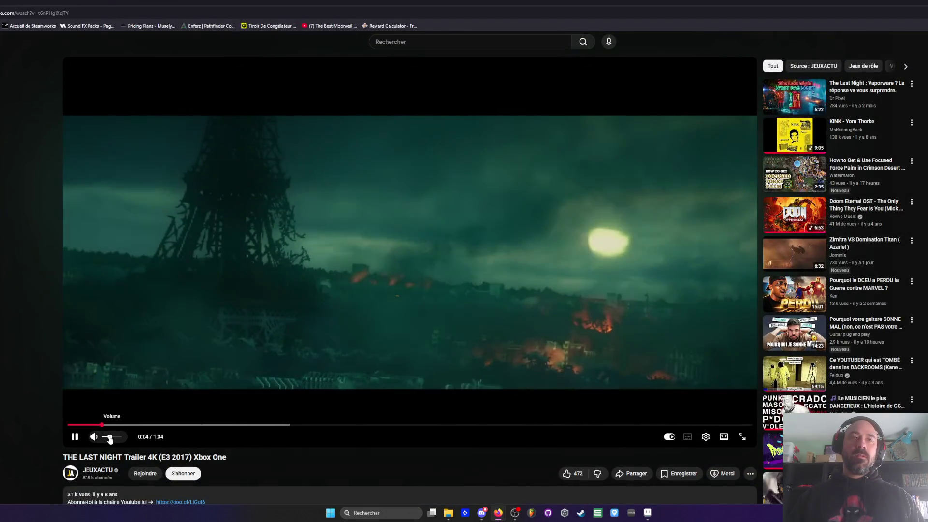
pyautogui.moveTo(110, 439); pyautogui.dragTo(106, 440)
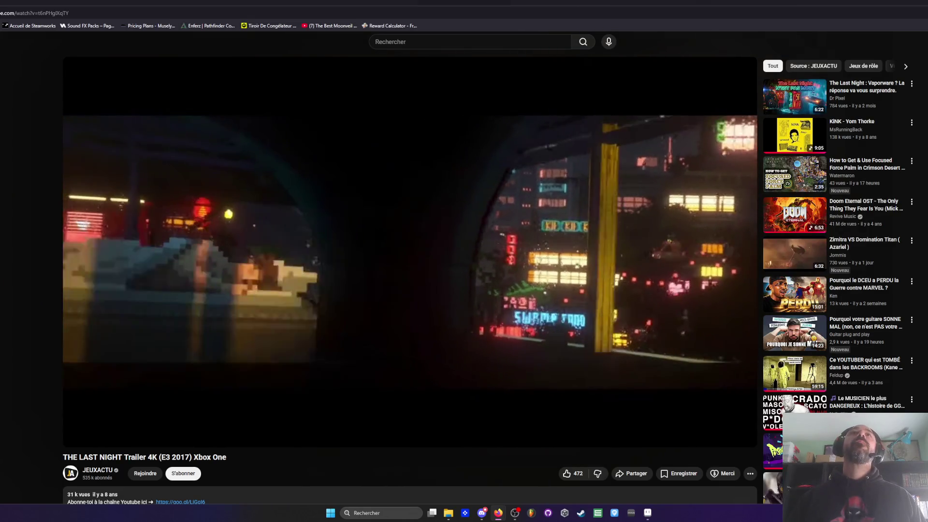
# - Keep watching the trailer while scrolling through the comments below it
pyautogui.moveTo(347, 251)
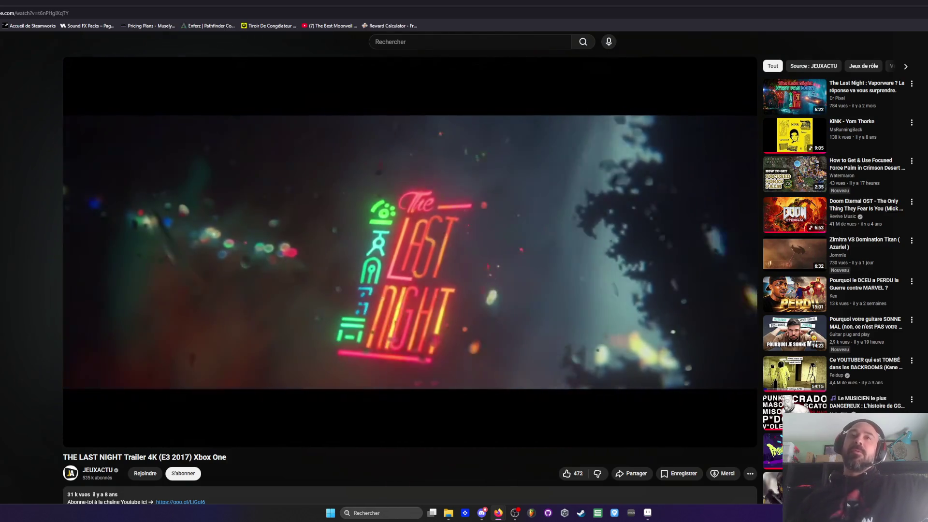
pyautogui.scroll(-2, 321, 294)
pyautogui.scroll(-2, 320, 294)
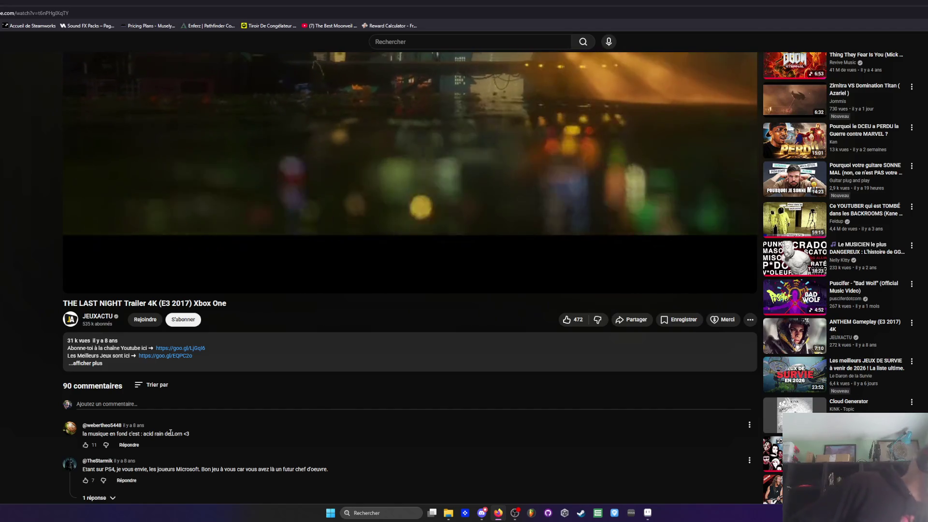
pyautogui.scroll(-2, 170, 433)
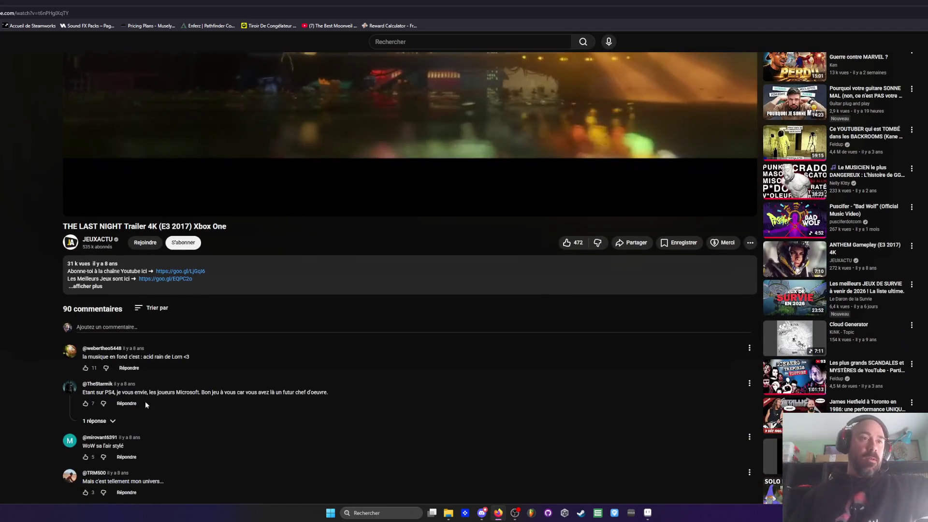
pyautogui.scroll(-3, 145, 386)
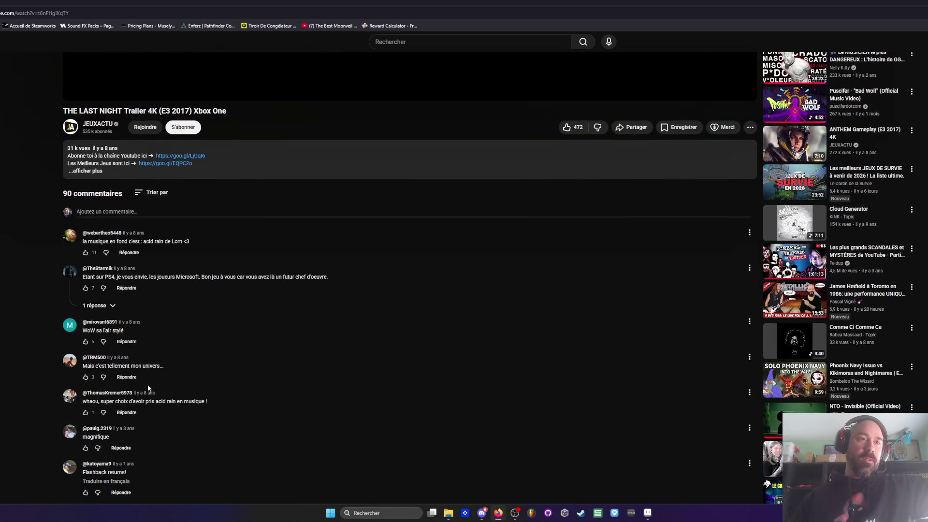
pyautogui.scroll(8, 321, 297)
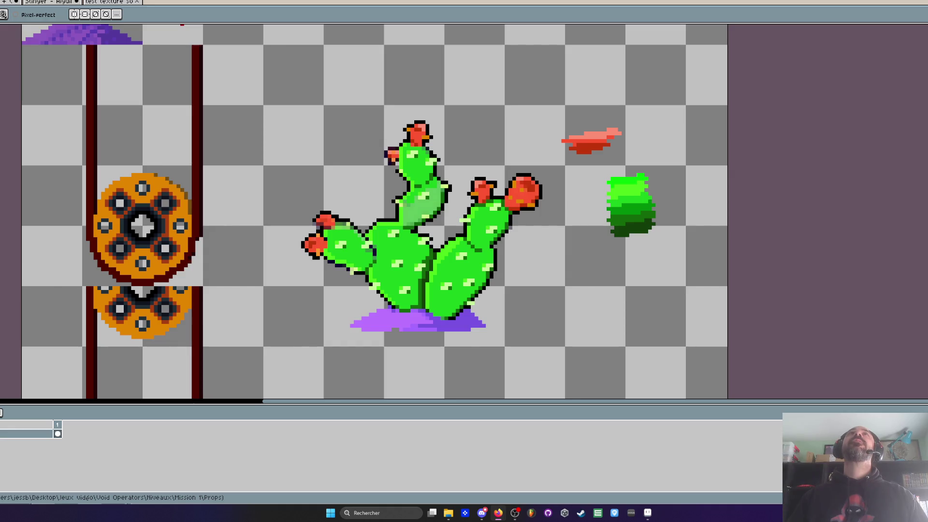
# - Sample the bright cactus green and paint over the pale patch on the upper pad
pyautogui.scroll(-1, 439, 163)
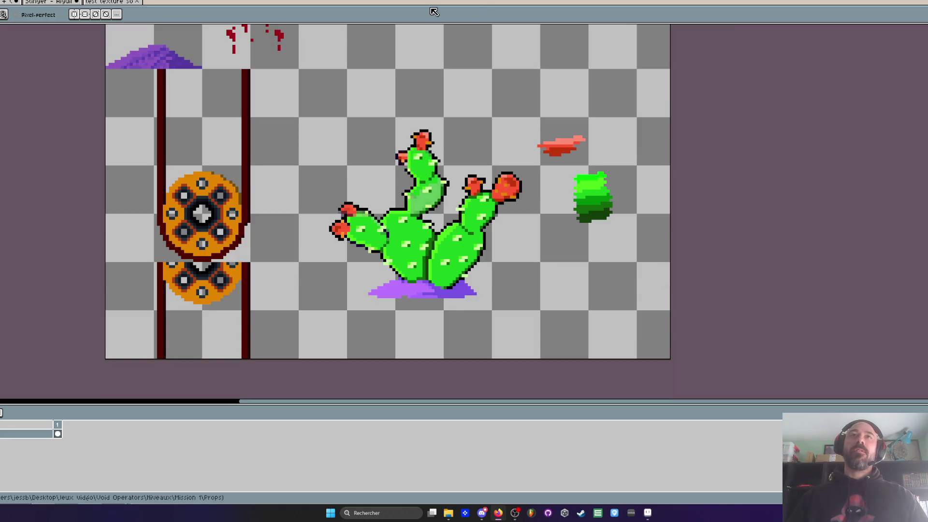
pyautogui.scroll(5, 429, 214)
pyautogui.press('i')
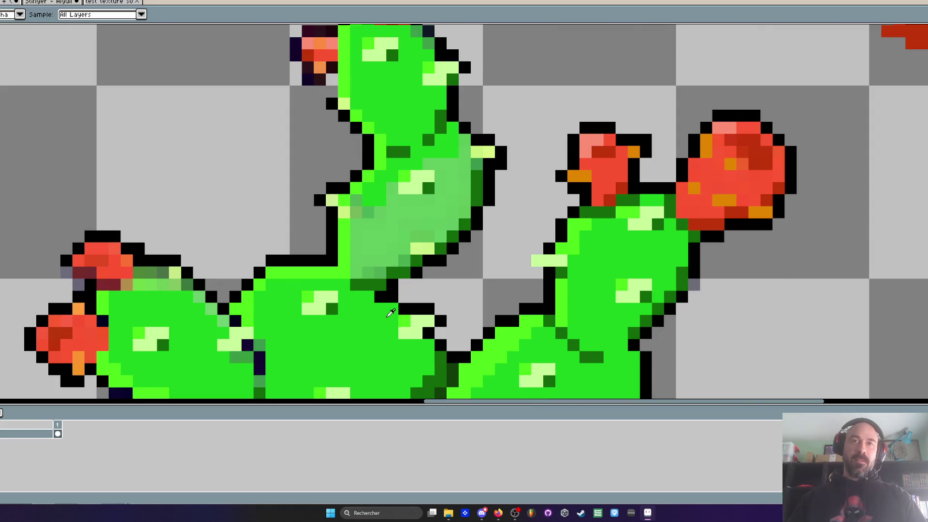
pyautogui.click(347, 337)
pyautogui.scroll(2, 348, 337)
pyautogui.moveTo(448, 157)
pyautogui.mouseDown()
pyautogui.moveTo(500, 138)
pyautogui.moveTo(506, 159)
pyautogui.moveTo(466, 193)
pyautogui.moveTo(502, 196)
pyautogui.moveTo(464, 256)
pyautogui.moveTo(430, 266)
pyautogui.moveTo(447, 213)
pyautogui.moveTo(372, 235)
pyautogui.moveTo(339, 229)
pyautogui.moveTo(338, 302)
pyautogui.moveTo(374, 299)
pyautogui.moveTo(409, 271)
pyautogui.moveTo(387, 249)
pyautogui.mouseUp()
pyautogui.moveTo(378, 281); pyautogui.dragTo(411, 211)
pyautogui.scroll(-3, 410, 211)
pyautogui.scroll(-2, 389, 203)
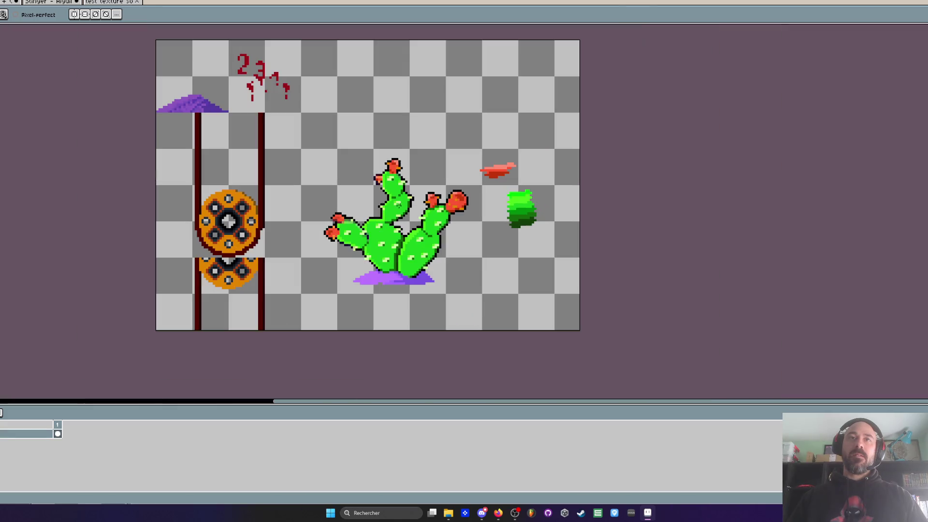
# - Paint the seam between the left and middle pads dark green
pyautogui.scroll(4, 395, 254)
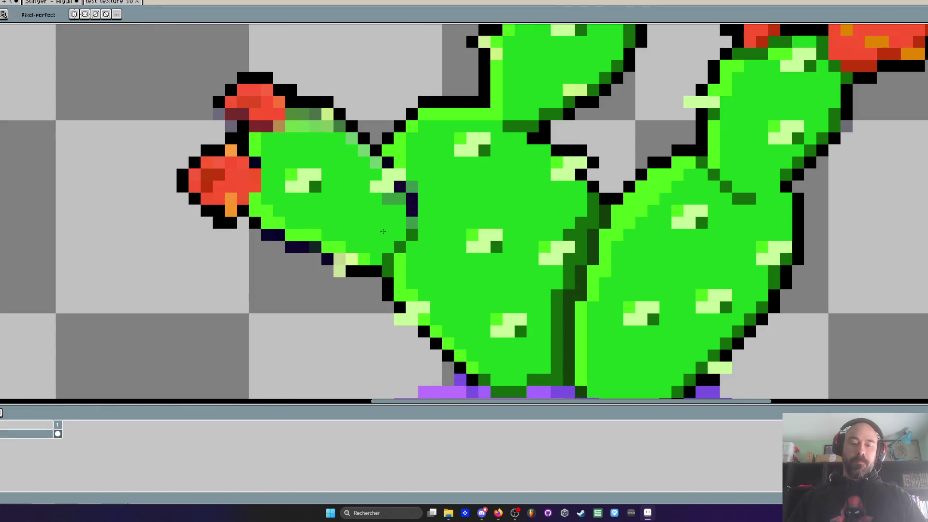
pyautogui.press('i')
pyautogui.press('b')
pyautogui.scroll(1, 406, 216)
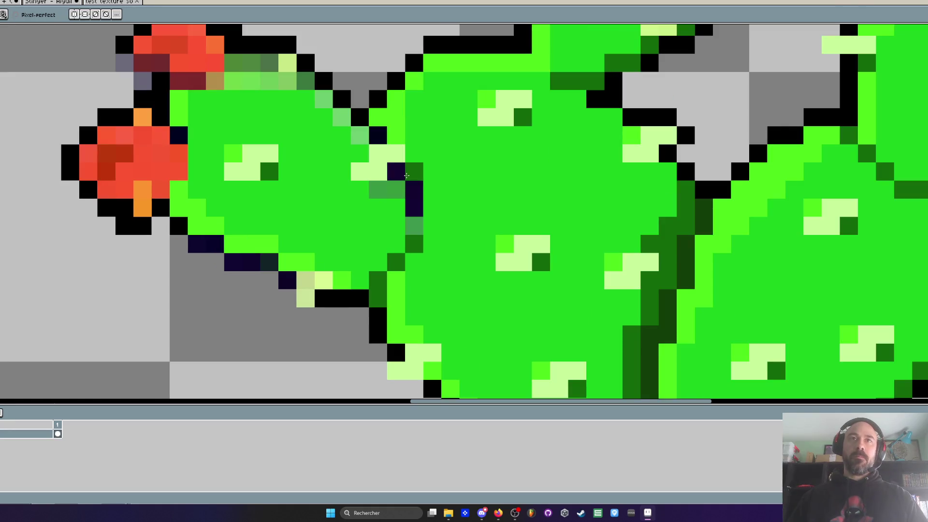
pyautogui.moveTo(410, 175); pyautogui.dragTo(416, 229)
pyautogui.scroll(-1, 416, 192)
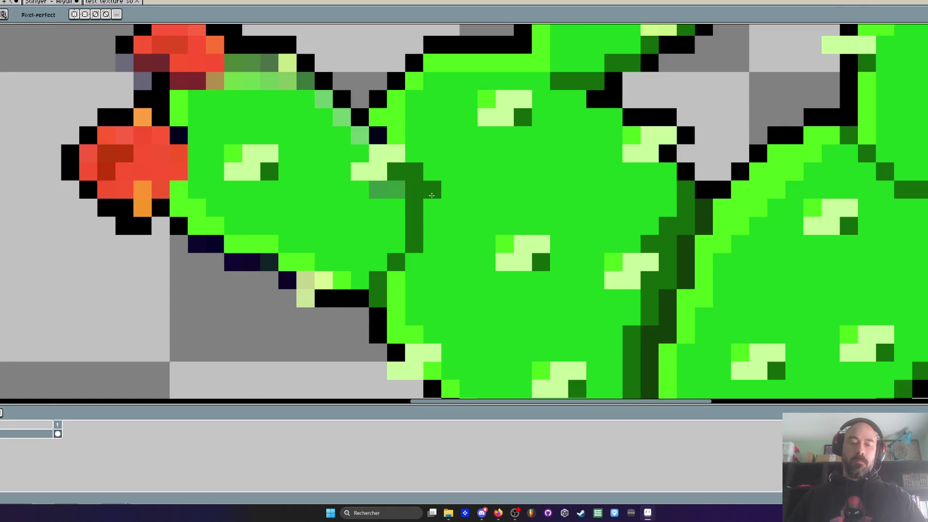
pyautogui.scroll(-2, 435, 179)
pyautogui.scroll(3, 434, 178)
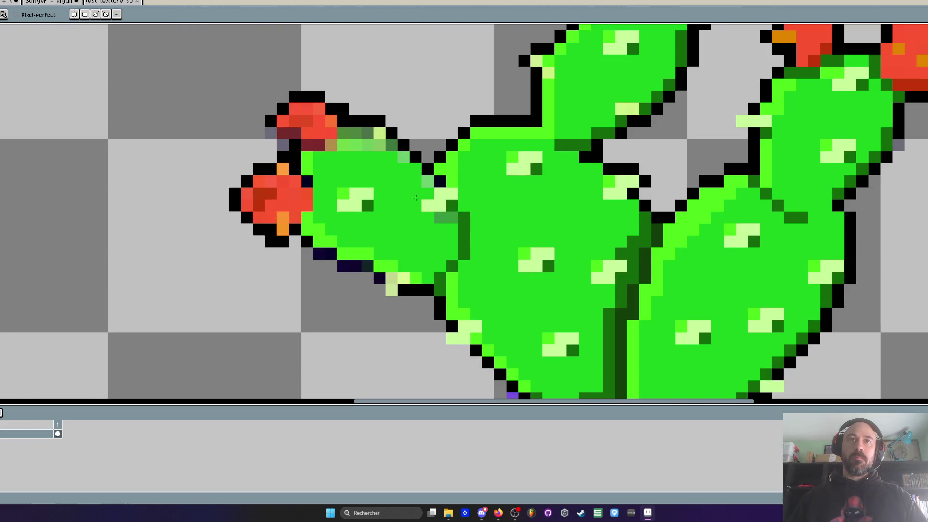
# - Fill the left pad's pale edge pixels, including its top edge, with bright green
pyautogui.moveTo(356, 253); pyautogui.dragTo(333, 243)
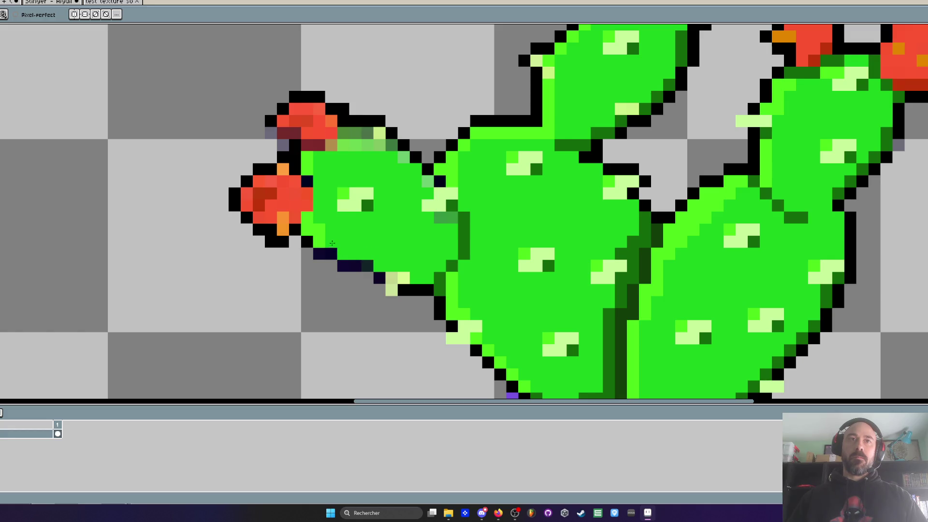
pyautogui.scroll(2, 311, 165)
pyautogui.press('alt')
pyautogui.keyDown('alt'); pyautogui.click(308, 154); pyautogui.keyUp('alt')
pyautogui.moveTo(377, 99)
pyautogui.mouseDown()
pyautogui.moveTo(452, 101)
pyautogui.moveTo(510, 165)
pyautogui.mouseUp()
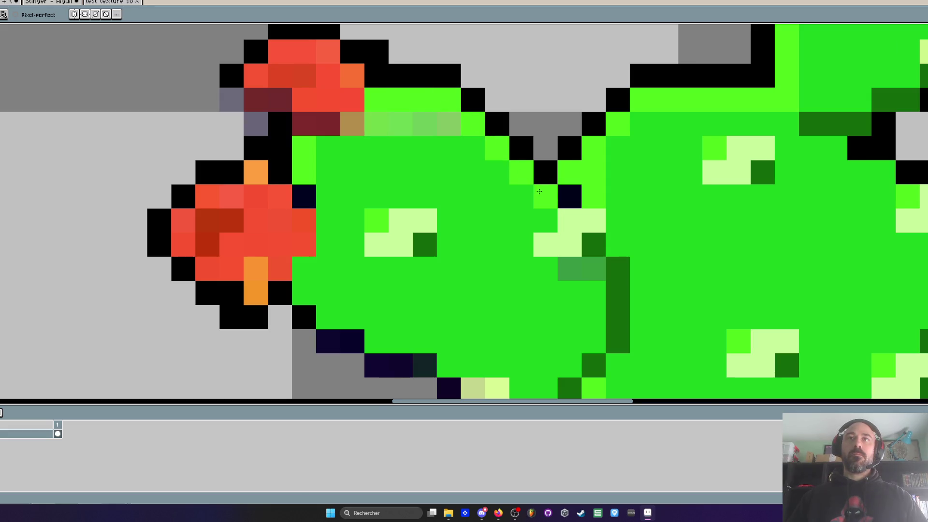
pyautogui.scroll(-4, 540, 191)
pyautogui.scroll(3, 524, 190)
pyautogui.press('alt')
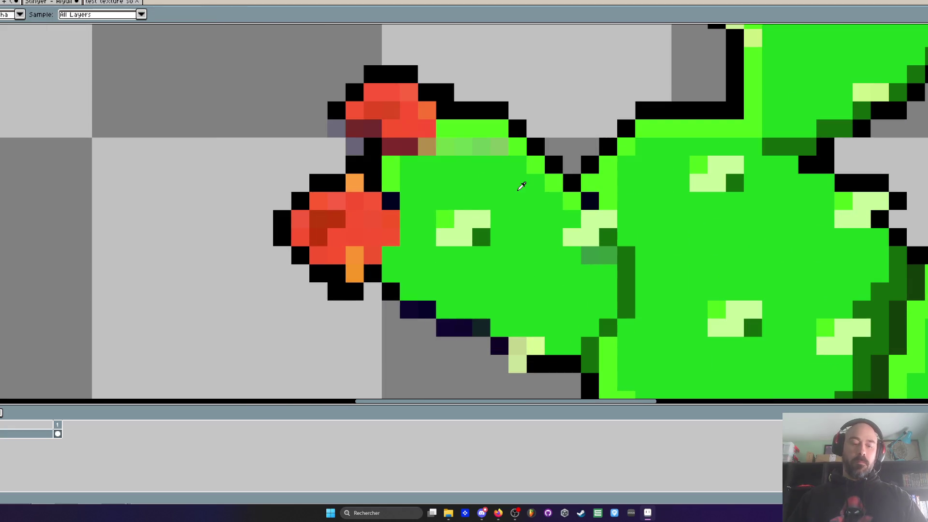
pyautogui.scroll(-2, 521, 186)
pyautogui.scroll(-2, 432, 159)
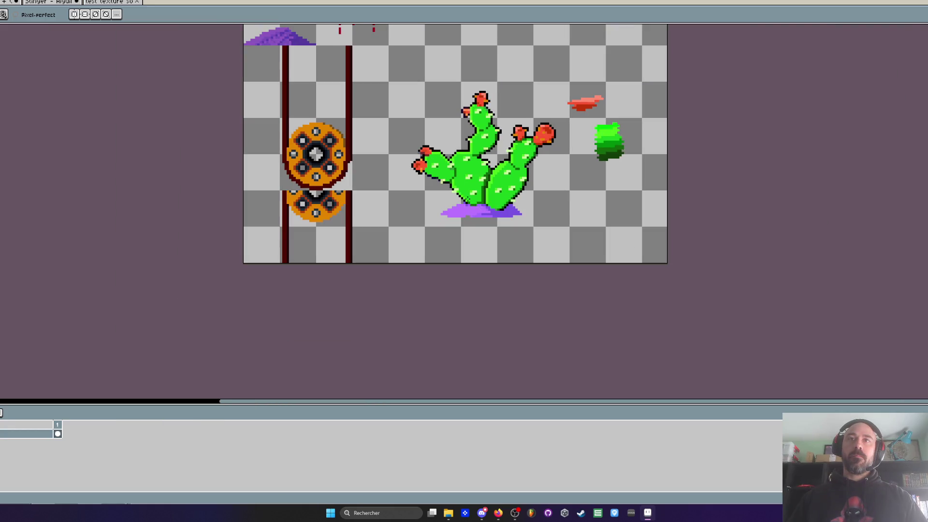
pyautogui.scroll(3, 448, 169)
pyautogui.press('alt')
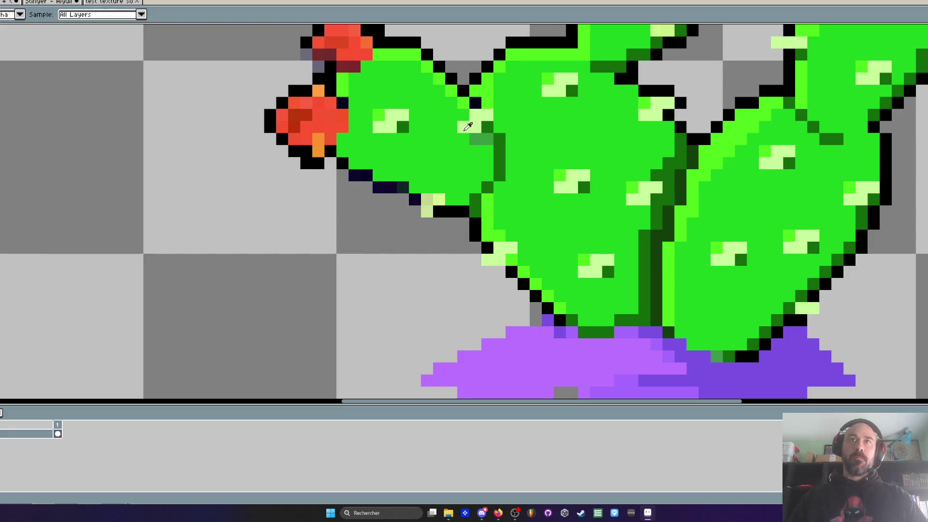
pyautogui.click(424, 223)
# - Redraw the left pad's navy outline pixels in black
pyautogui.scroll(-3, 435, 203)
pyautogui.scroll(3, 437, 200)
pyautogui.press('alt')
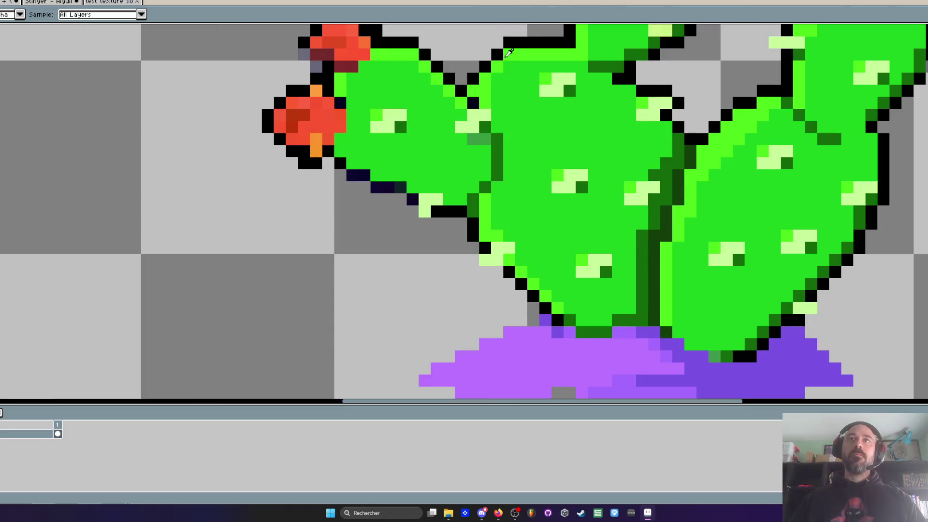
pyautogui.scroll(-2, 412, 112)
pyautogui.scroll(3, 360, 176)
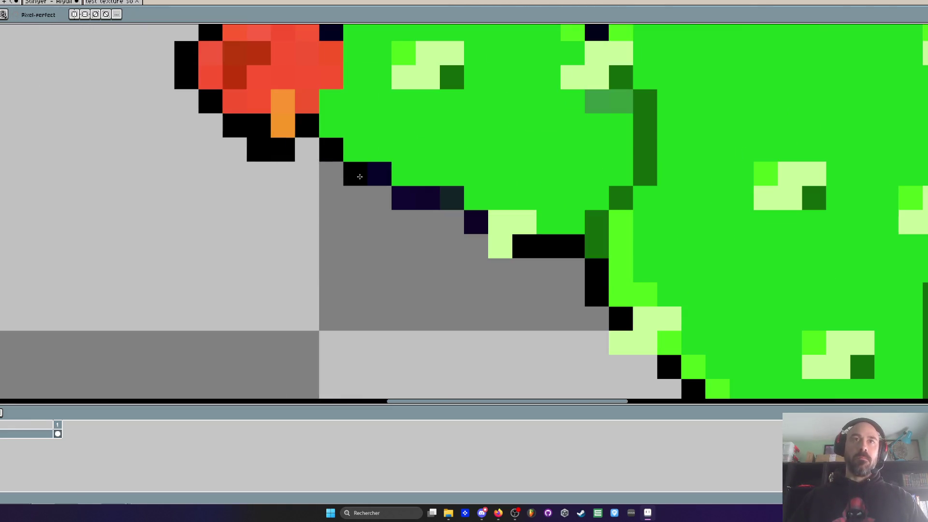
pyautogui.moveTo(404, 198)
pyautogui.mouseDown()
pyautogui.moveTo(439, 198)
pyautogui.moveTo(474, 222)
pyautogui.mouseUp()
pyautogui.scroll(-3, 474, 222)
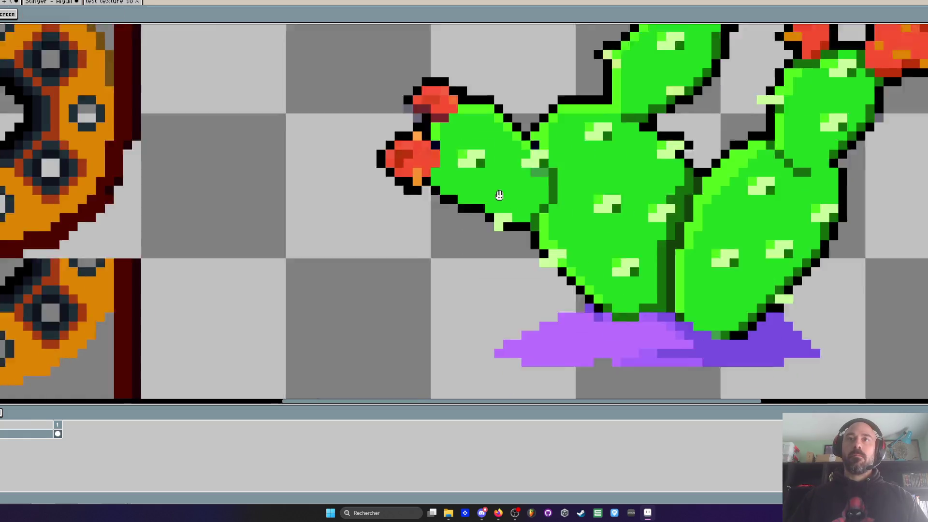
pyautogui.scroll(2, 485, 200)
pyautogui.scroll(-3, 531, 216)
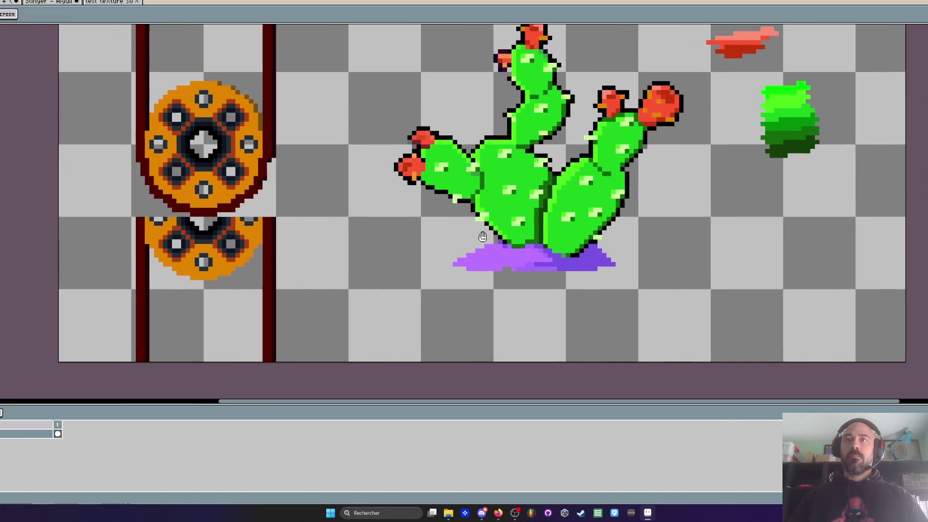
# - Paint one dark green pixel at the cactus base and return another to sand purple
pyautogui.scroll(2, 534, 260)
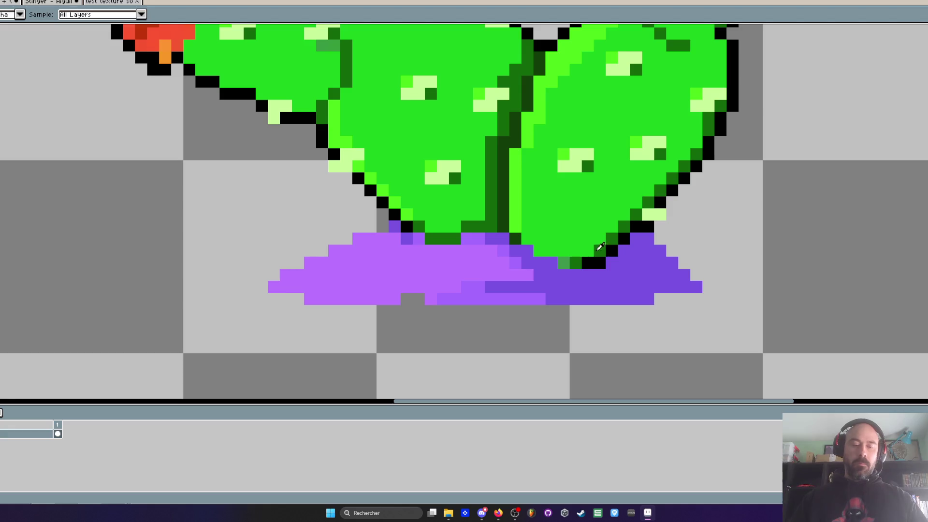
pyautogui.click(563, 262)
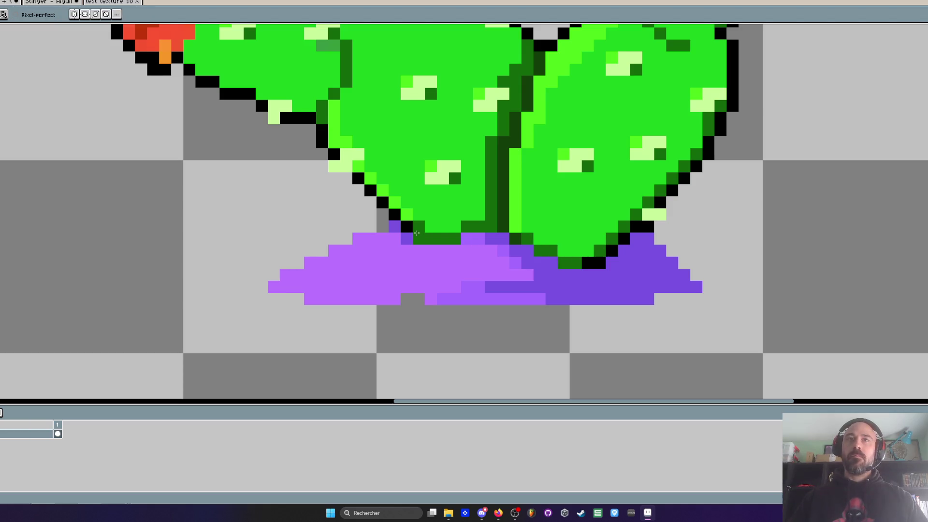
pyautogui.click(417, 234)
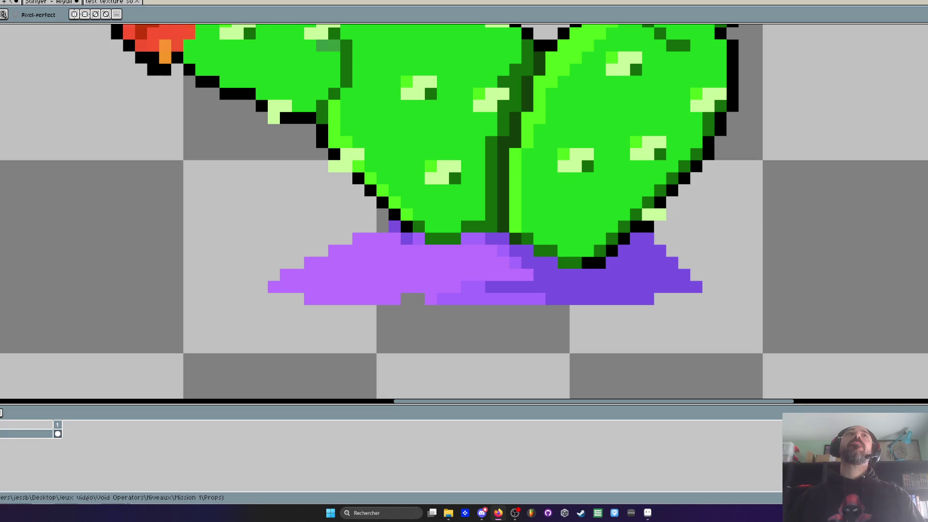
pyautogui.scroll(-4, 507, 219)
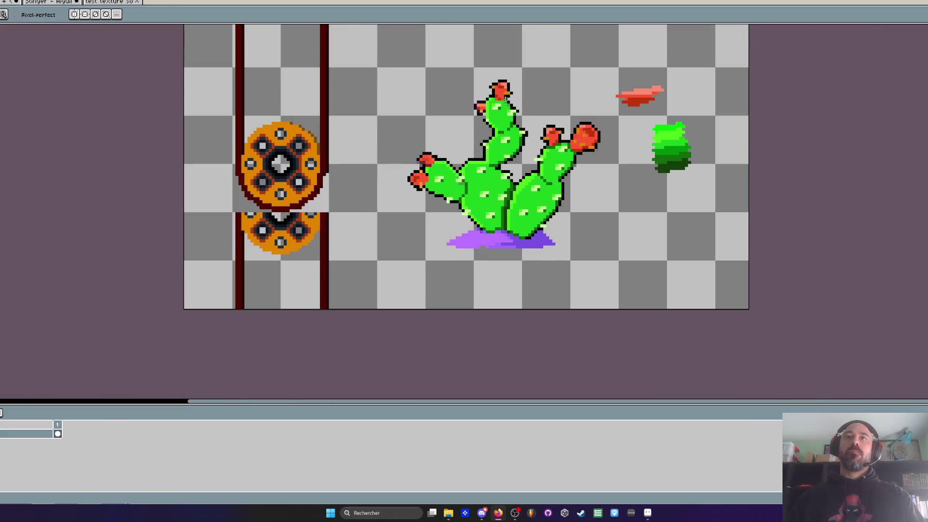
# - Sample the light yellow-green and add highlight pixels on the top pad
pyautogui.scroll(1, 505, 98)
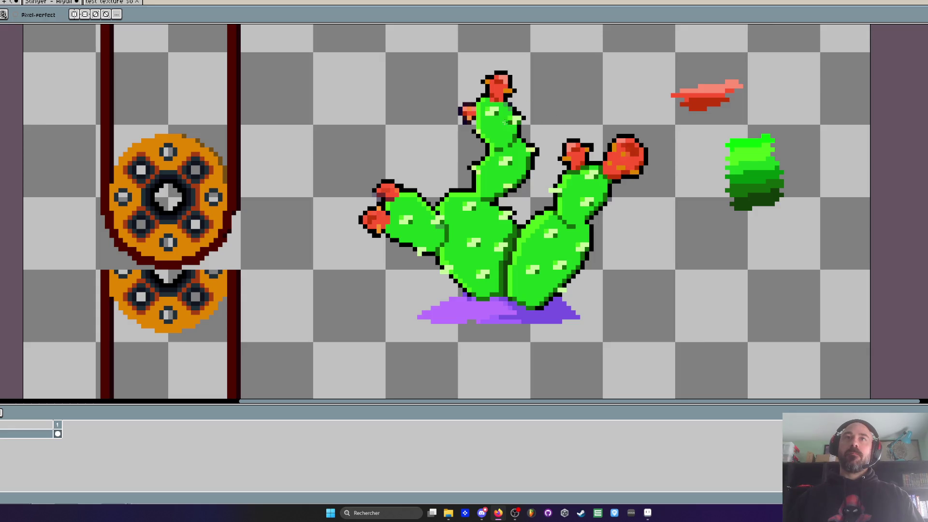
pyautogui.scroll(2, 483, 104)
pyautogui.scroll(-2, 476, 118)
pyautogui.scroll(3, 470, 131)
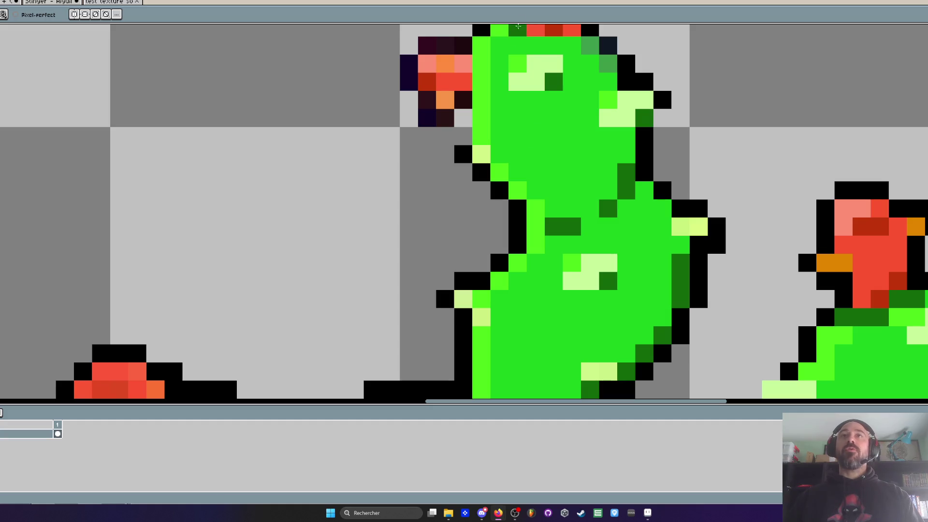
pyautogui.press('i')
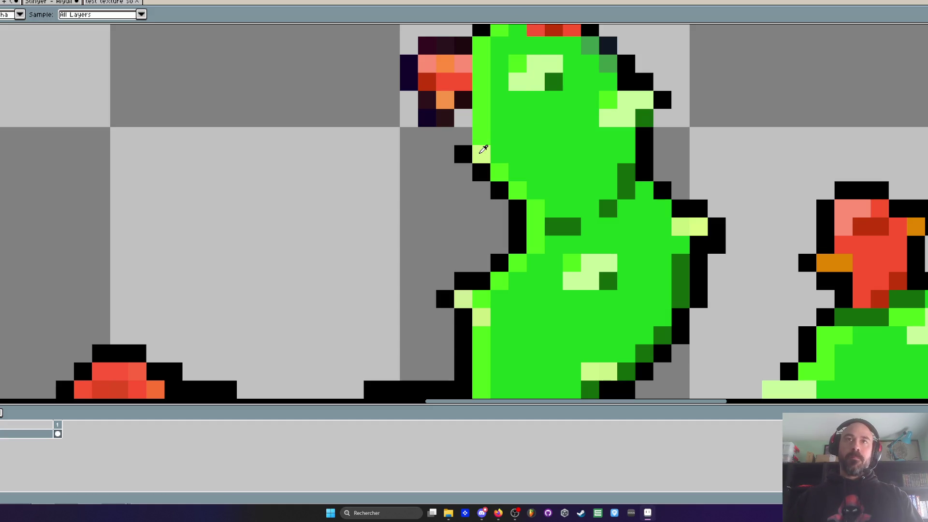
pyautogui.click(484, 149)
pyautogui.press('b')
pyautogui.click(463, 154)
pyautogui.click(499, 154)
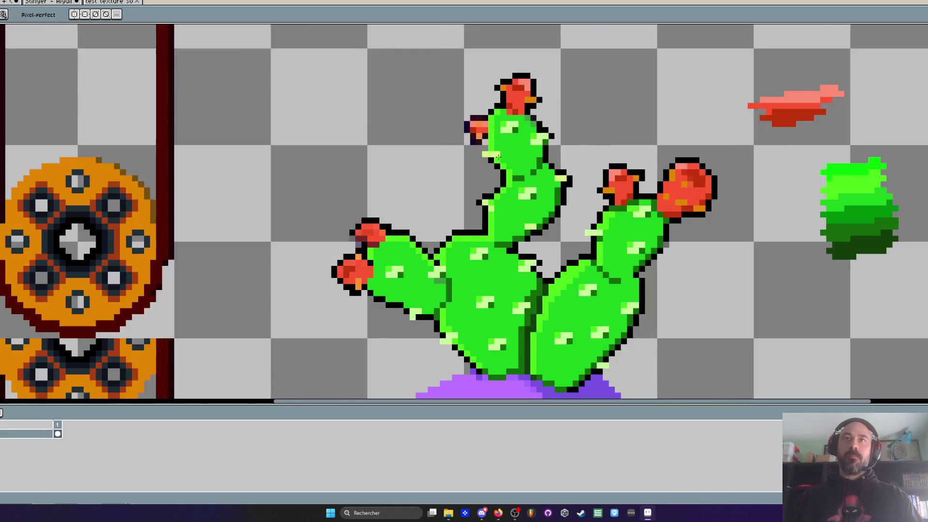
# - Pick up the dark green shading and bright pad green from the top pad
pyautogui.press('i')
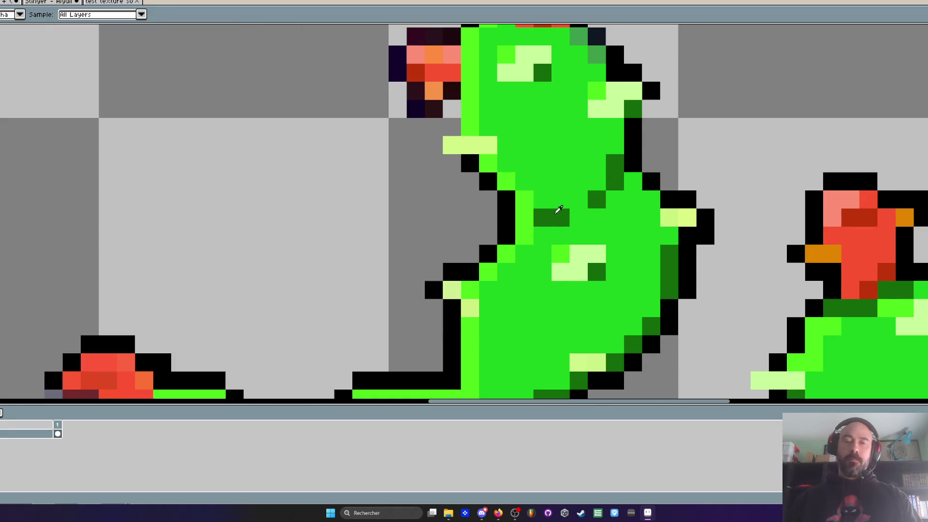
pyautogui.press('b')
pyautogui.click(488, 163)
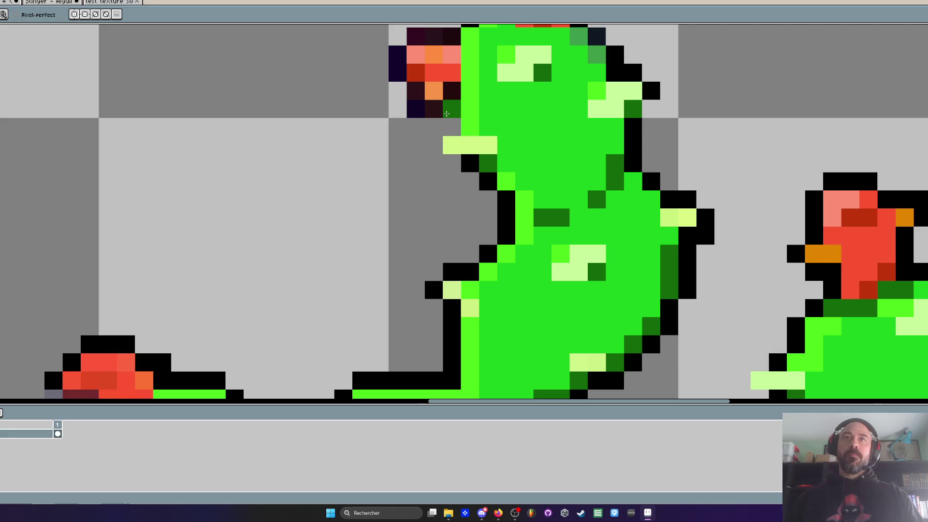
pyautogui.press('i')
pyautogui.scroll(-3, 532, 104)
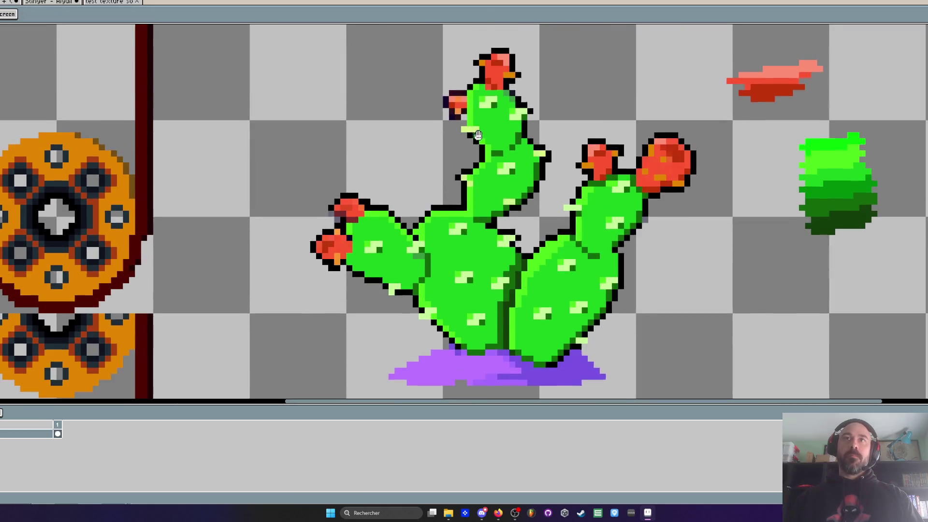
pyautogui.scroll(2, 538, 101)
pyautogui.scroll(2, 501, 104)
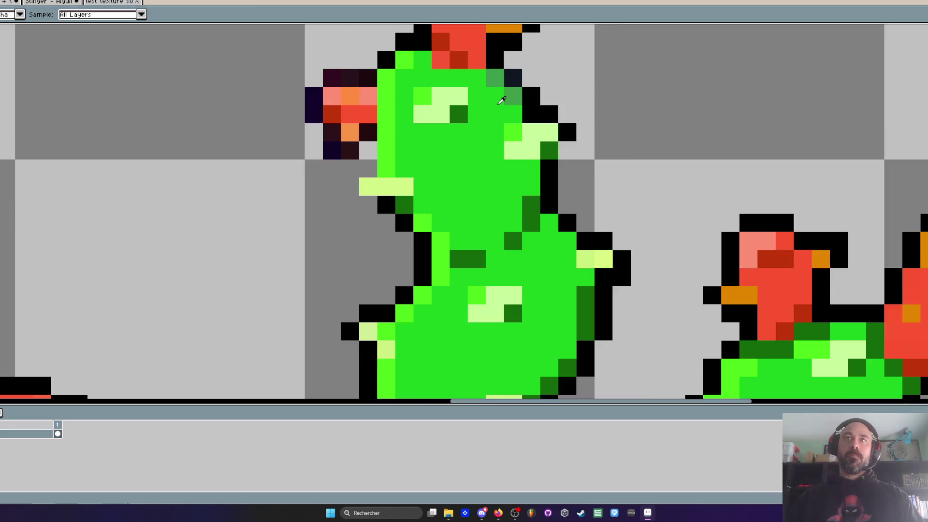
pyautogui.press('b')
pyautogui.click(494, 69)
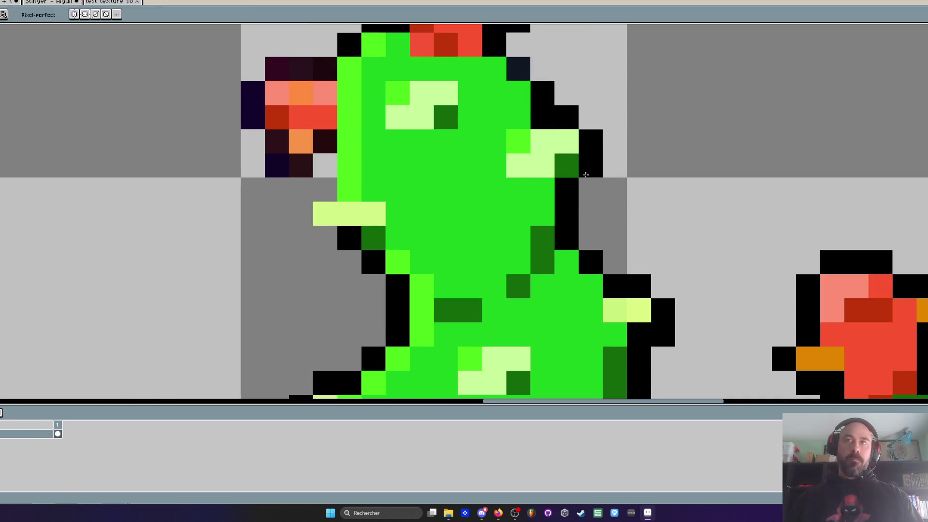
pyautogui.scroll(-3, 583, 173)
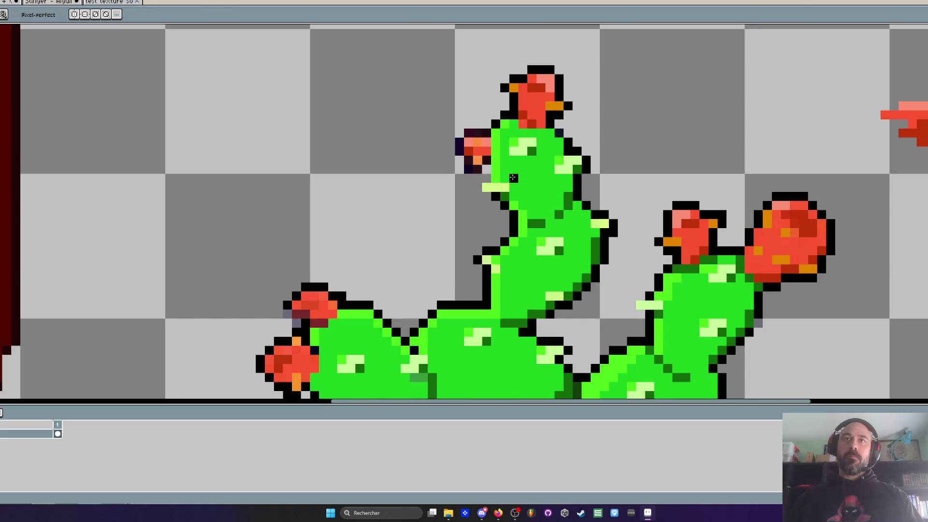
# - Outline the small left fruit's lower-left, left and top edges in black
pyautogui.click(488, 170)
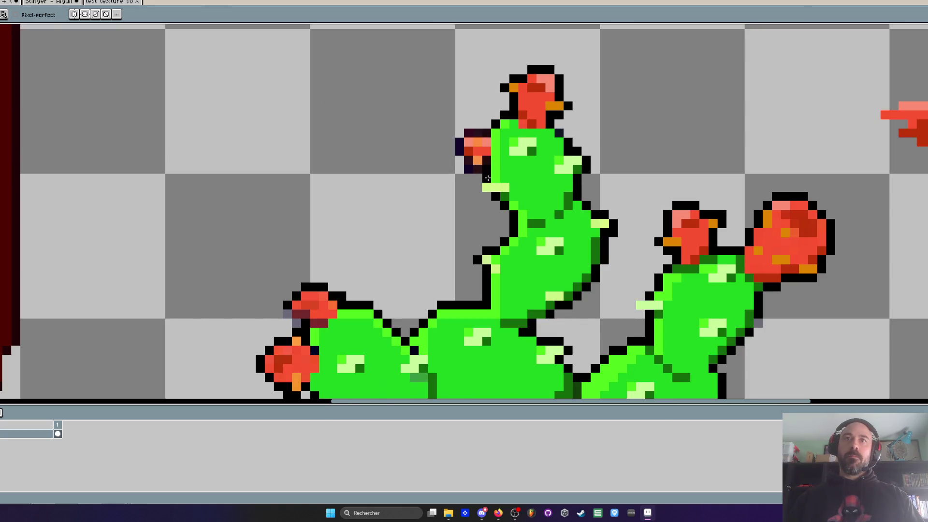
pyautogui.scroll(2, 488, 178)
pyautogui.click(481, 164)
pyautogui.click(481, 182)
pyautogui.click(444, 147)
pyautogui.click(426, 128)
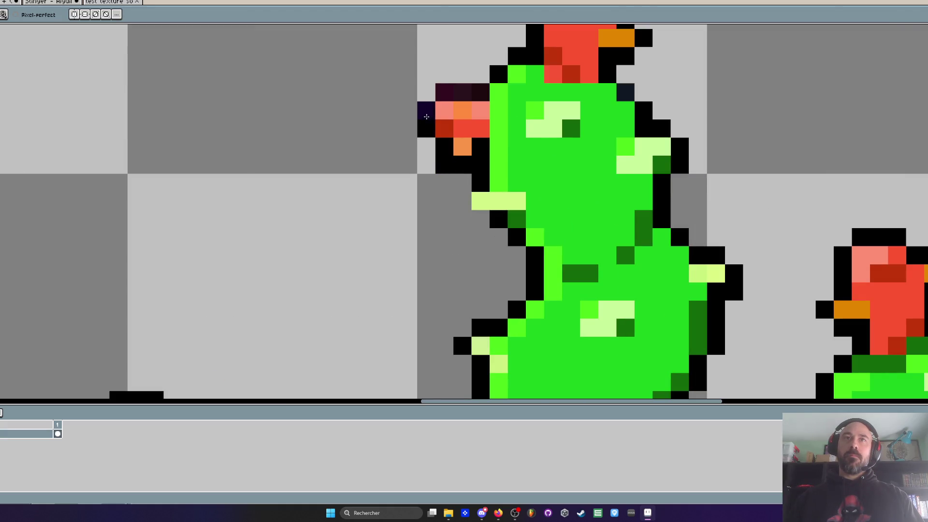
pyautogui.click(425, 110)
pyautogui.moveTo(443, 96); pyautogui.dragTo(480, 93)
pyautogui.scroll(-4, 478, 95)
pyautogui.scroll(3, 478, 95)
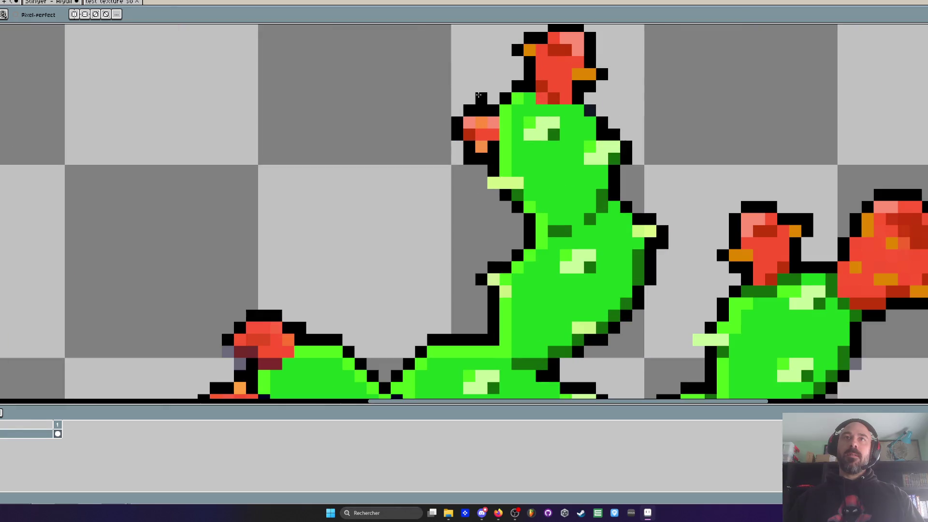
pyautogui.scroll(-3, 478, 95)
pyautogui.scroll(2, 465, 98)
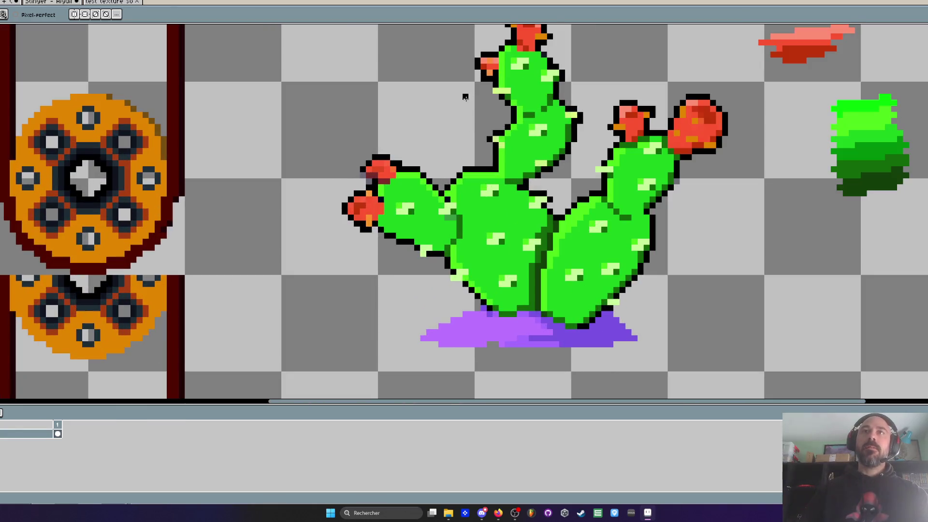
# - Fill the fruit's middle column with the sampled orange and darken its lower orange pixel
pyautogui.scroll(2, 342, 184)
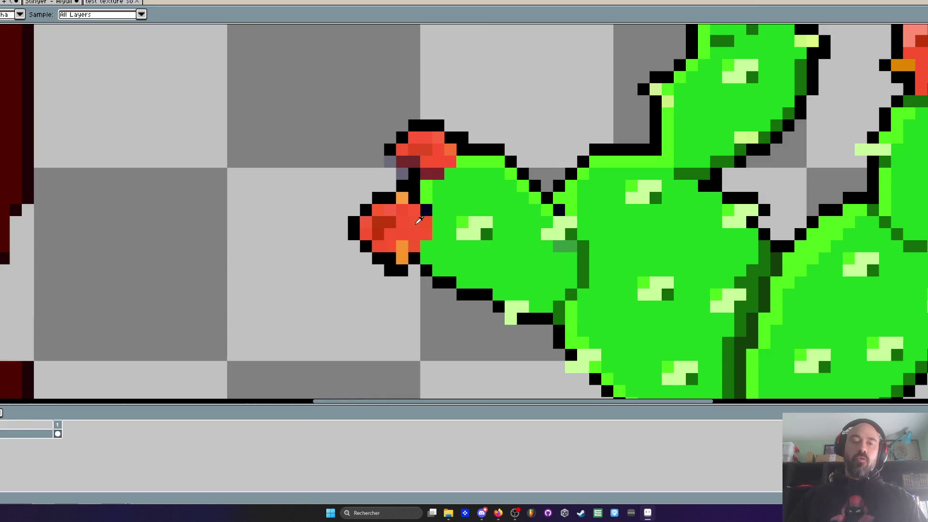
pyautogui.press('g')
pyautogui.scroll(2, 415, 225)
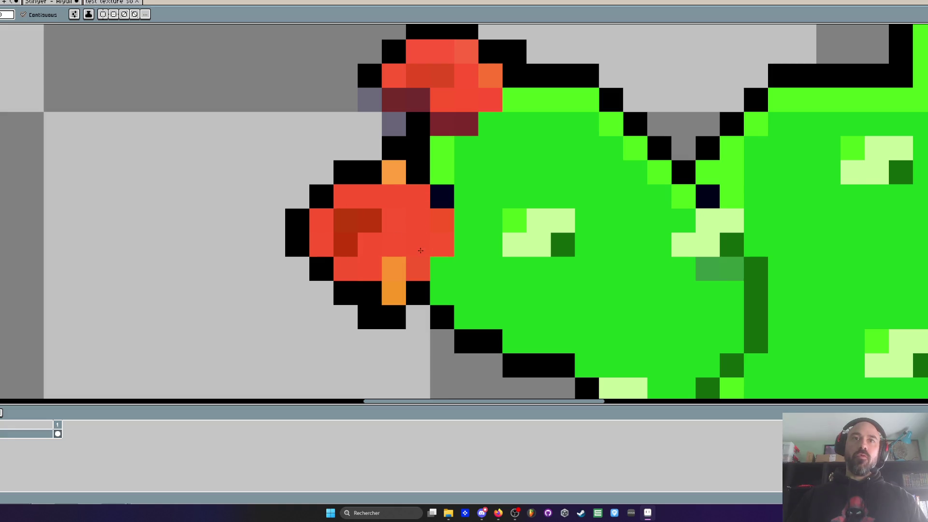
pyautogui.scroll(-4, 420, 250)
pyautogui.press('i')
pyautogui.scroll(2, 629, 169)
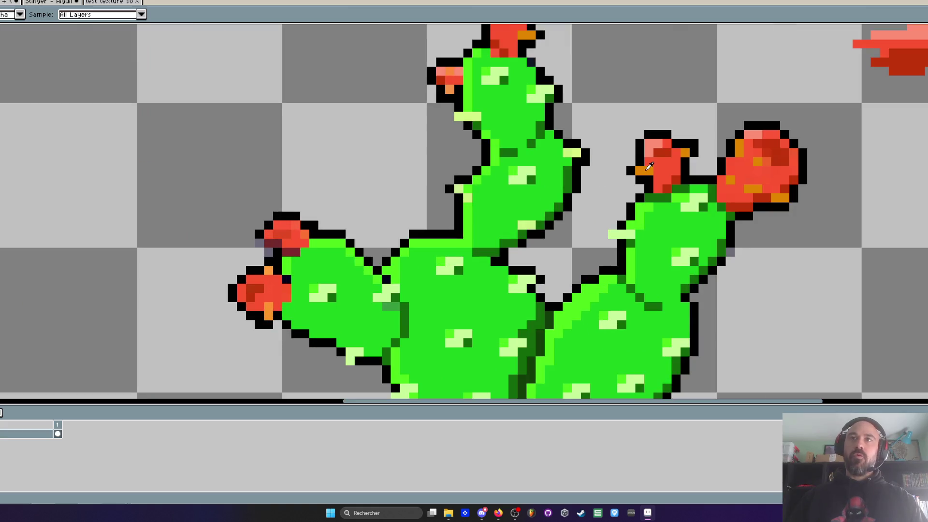
pyautogui.scroll(3, 271, 290)
pyautogui.press('g')
pyautogui.click(319, 253)
pyautogui.click(311, 193)
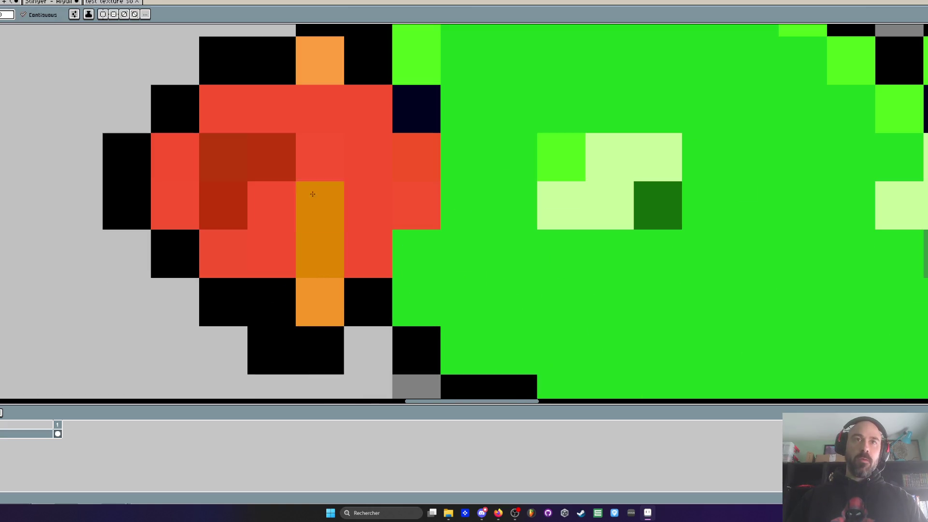
pyautogui.hotkey('ctrl', 'z')
pyautogui.click(319, 61)
pyautogui.click(324, 109)
pyautogui.click(319, 302)
pyautogui.scroll(-5, 334, 279)
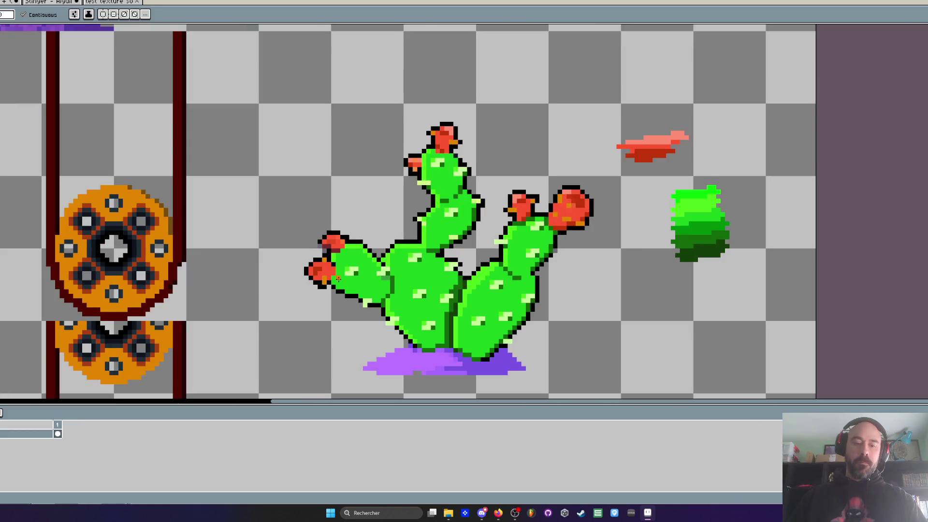
# - Recolour pixels on the lower left red fruit and darken a red pixel on the upper fruit
pyautogui.press('i')
pyautogui.scroll(5, 326, 263)
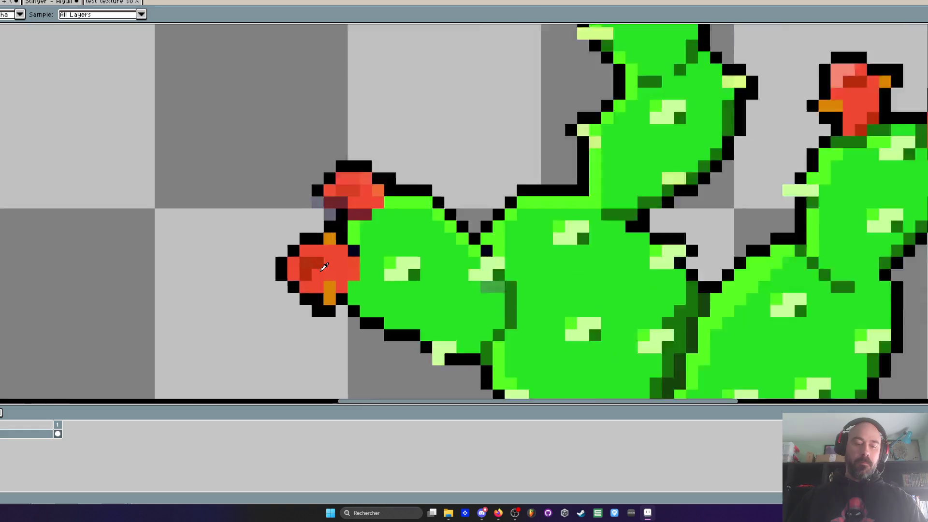
pyautogui.press('g')
pyautogui.click(338, 254)
pyautogui.click(383, 116)
pyautogui.click(363, 109)
pyautogui.scroll(-4, 374, 114)
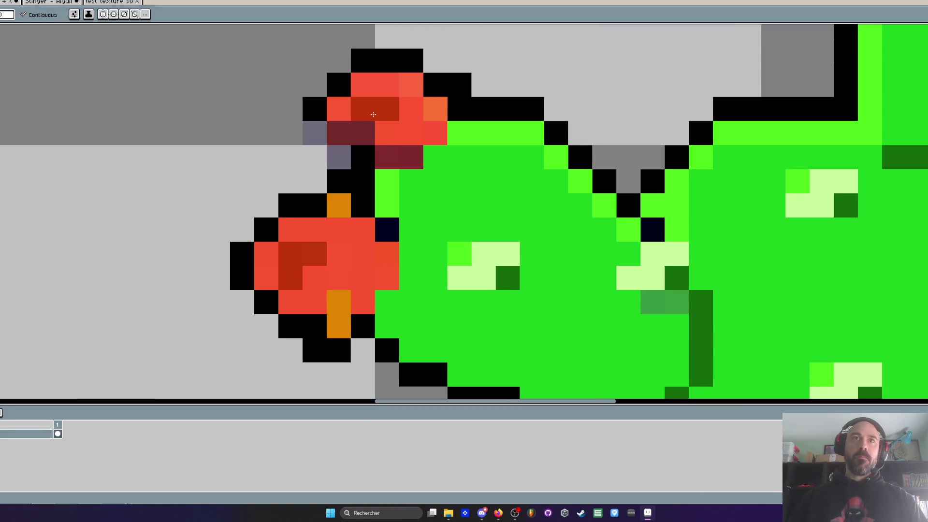
pyautogui.scroll(1, 553, 129)
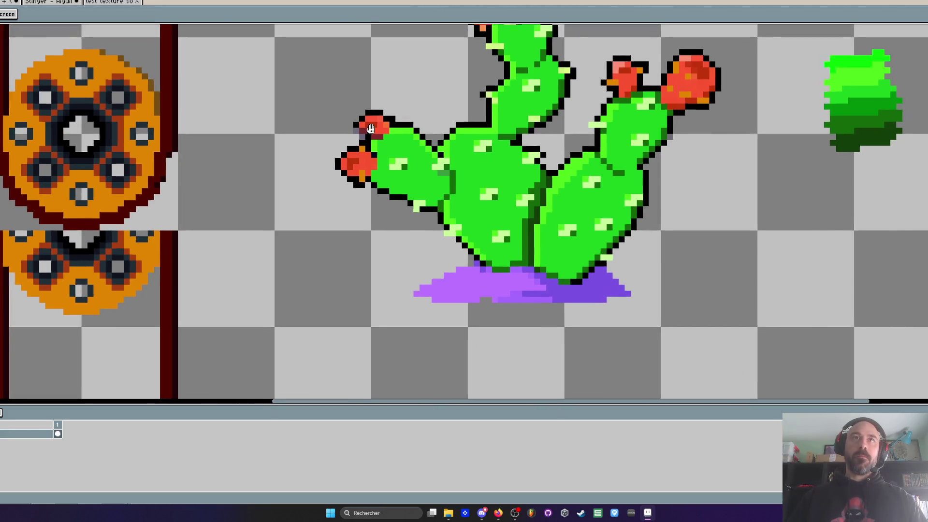
pyautogui.scroll(1, 449, 125)
pyautogui.press('i')
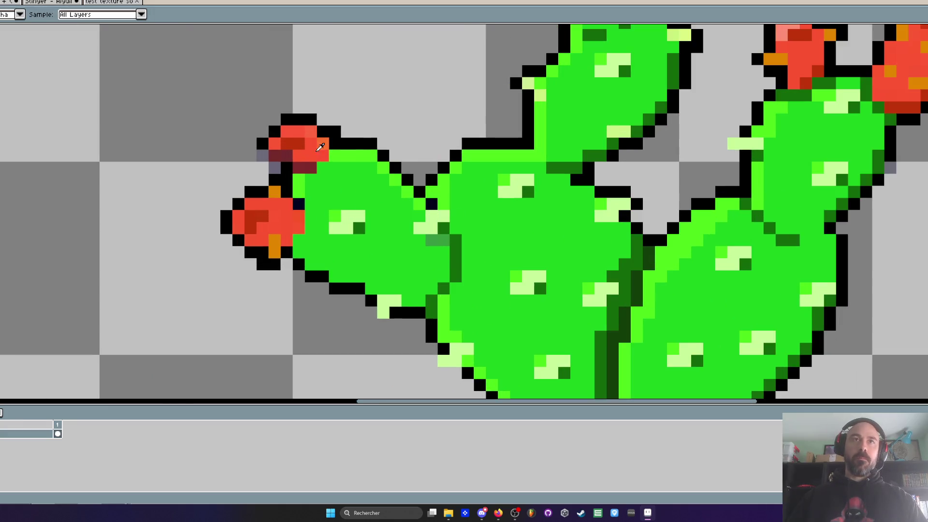
pyautogui.scroll(1, 306, 151)
# - Repaint the dark pixels on the upper fruit red with the pencil
pyautogui.press('b')
pyautogui.click(246, 155)
pyautogui.click(270, 155)
pyautogui.click(294, 179)
pyautogui.scroll(-3, 290, 174)
pyautogui.scroll(2, 274, 176)
pyautogui.click(274, 176)
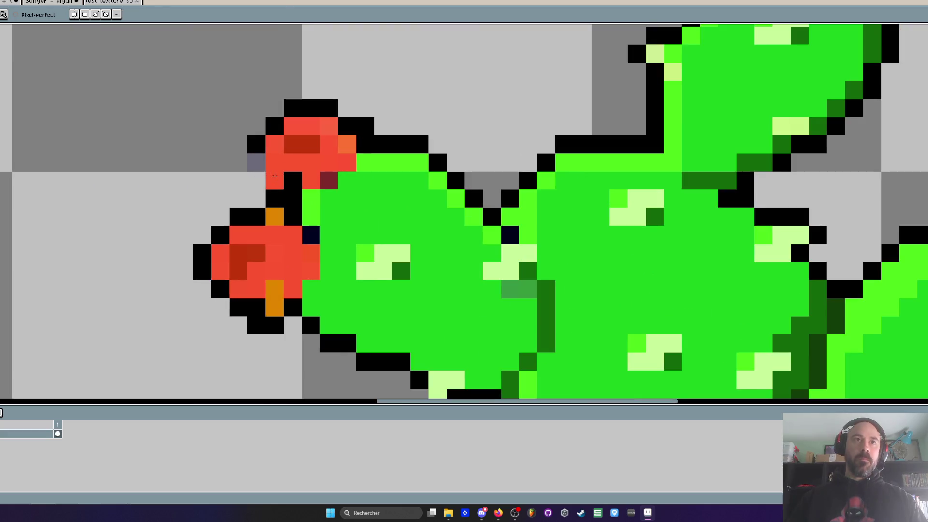
pyautogui.scroll(2, 259, 148)
# - Add black outline pixels left of the fruit and turn a stray navy pixel into the pad's dark green
pyautogui.click(253, 170)
pyautogui.click(288, 236)
pyautogui.scroll(-4, 307, 253)
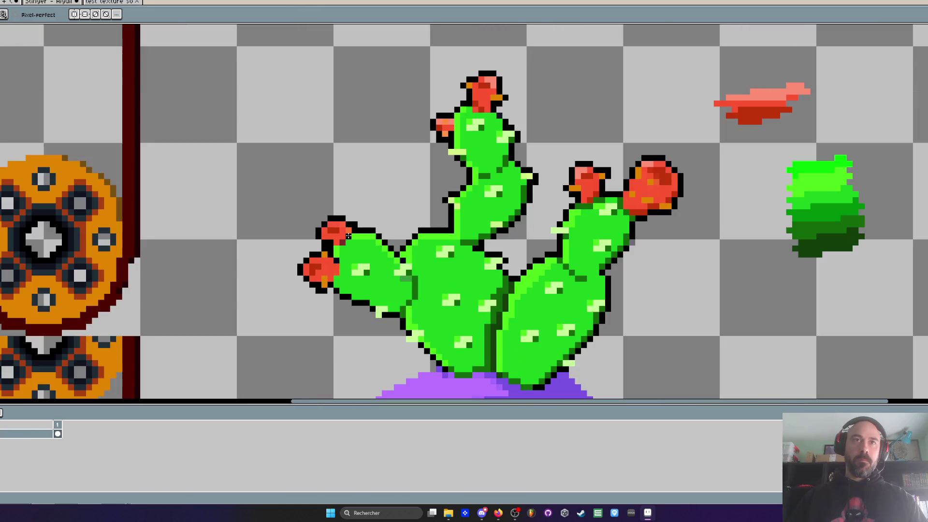
pyautogui.scroll(3, 331, 250)
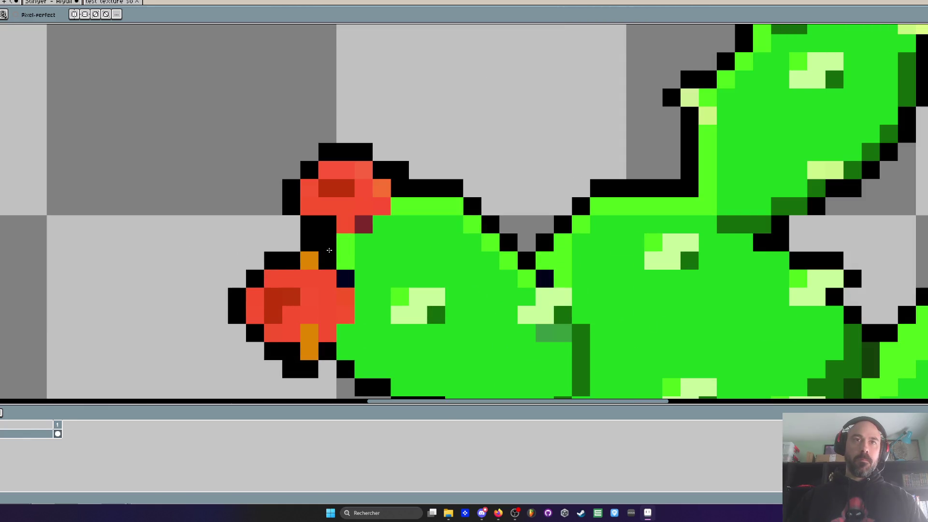
pyautogui.scroll(-4, 330, 250)
pyautogui.scroll(3, 333, 254)
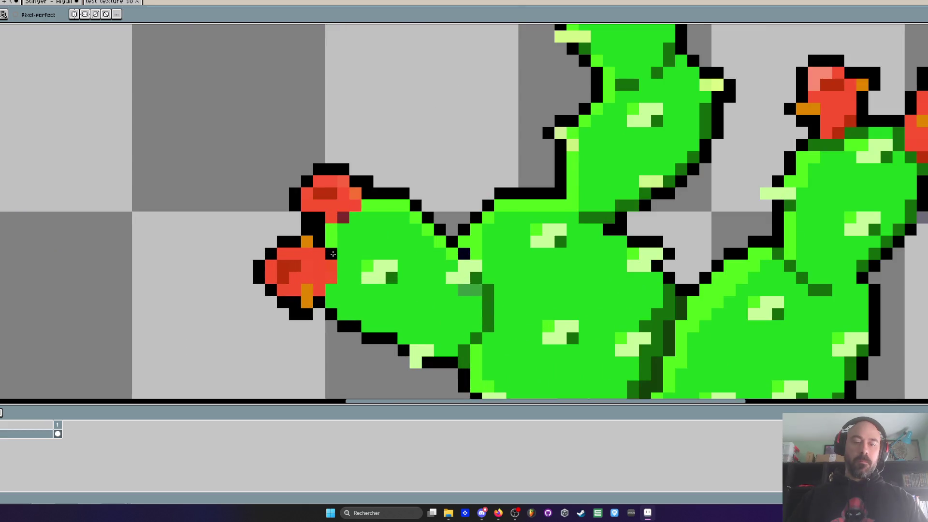
pyautogui.click(333, 253)
pyautogui.press('i')
pyautogui.click(395, 279)
pyautogui.press('b')
pyautogui.click(333, 254)
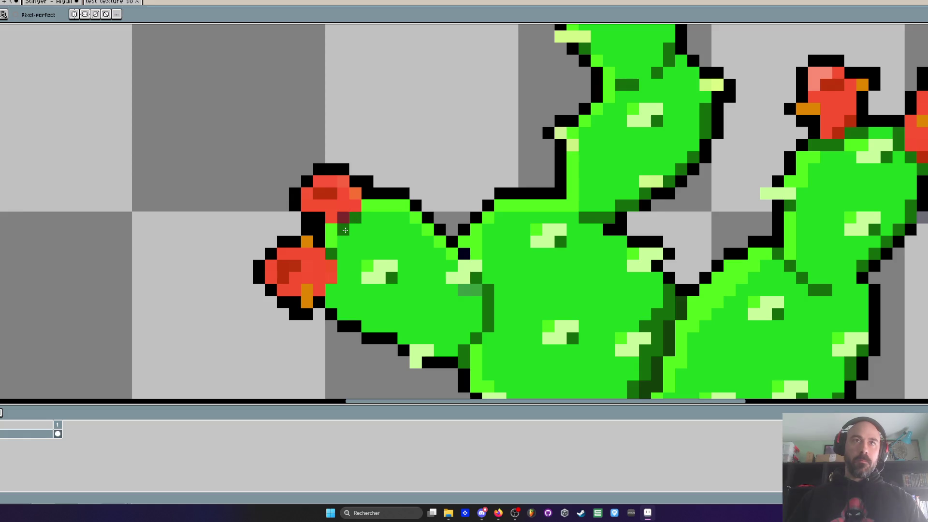
pyautogui.scroll(-4, 345, 230)
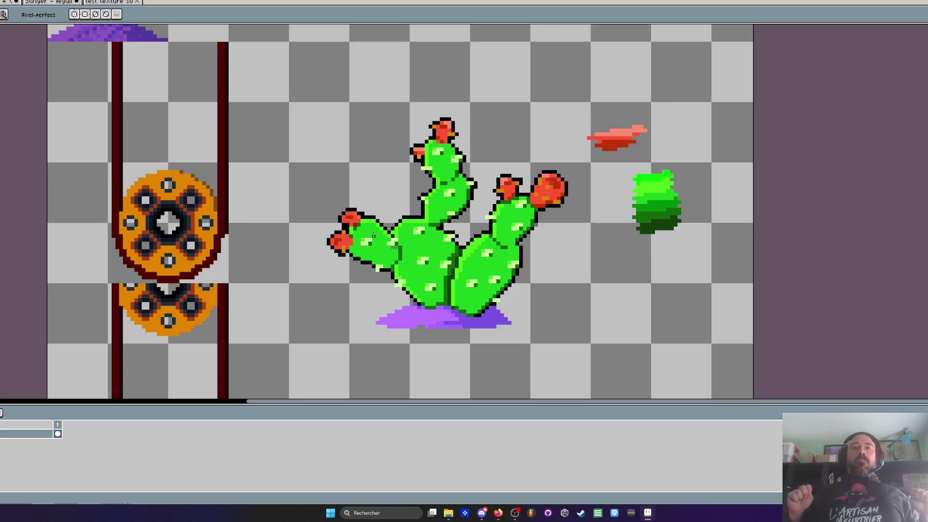
# - Brighten a dark pixel on the cactus pad with the pencil
pyautogui.scroll(3, 449, 272)
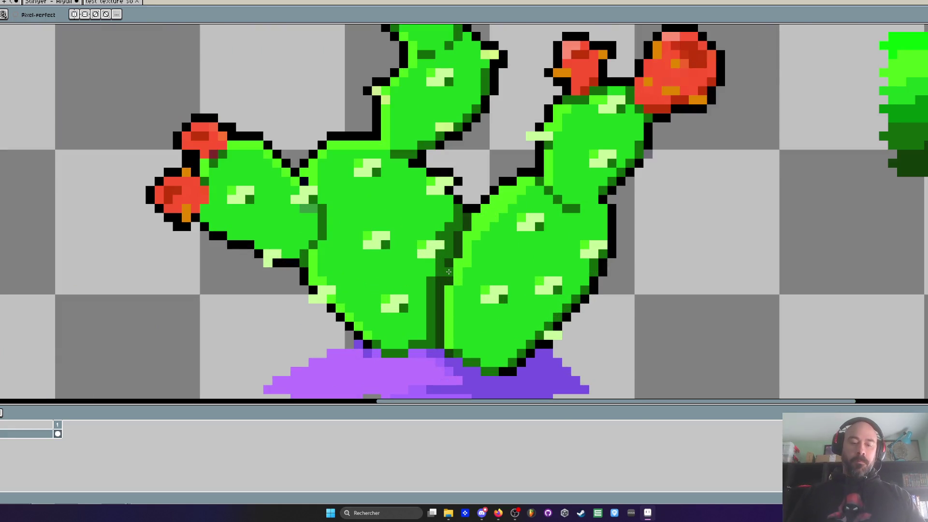
pyautogui.press('i')
pyautogui.press('b')
pyautogui.scroll(1, 348, 222)
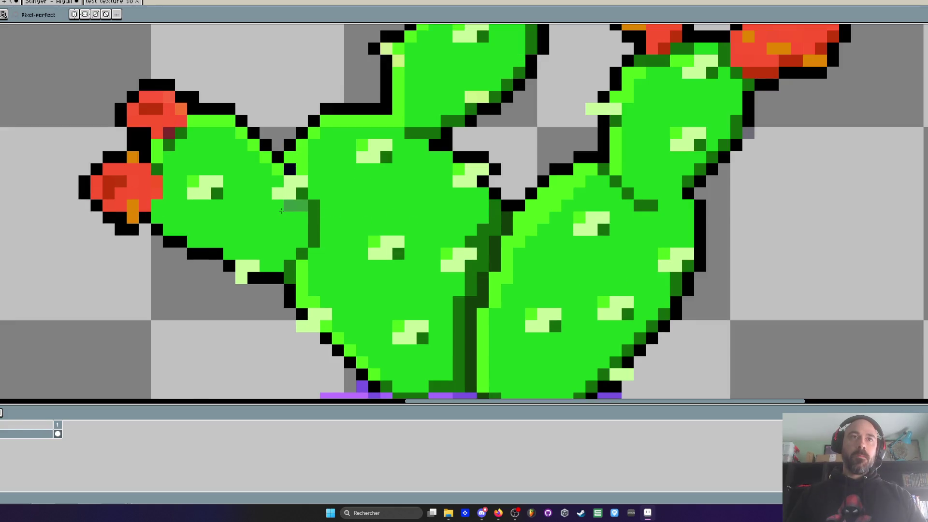
pyautogui.click(472, 242)
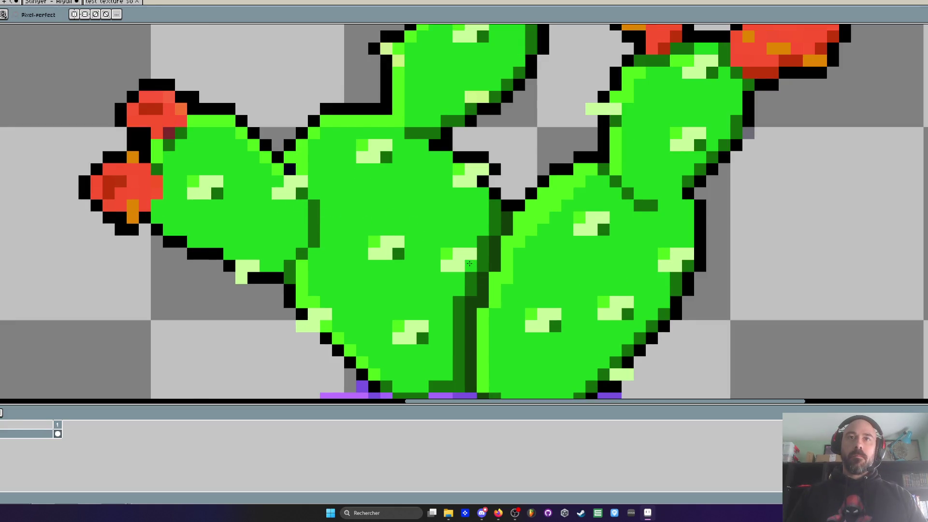
pyautogui.scroll(-3, 456, 306)
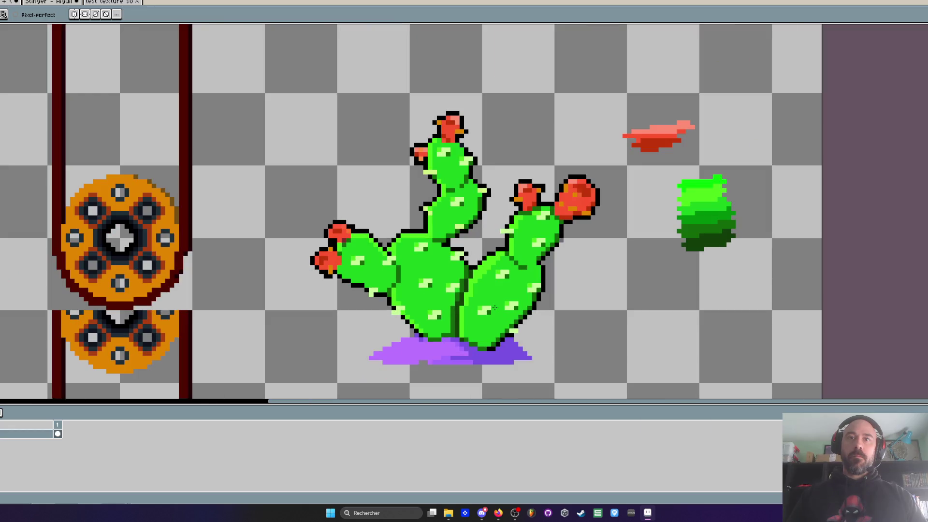
# - Marquee-select the finished cactus on the sprite sheet and switch to the purple city scene
pyautogui.scroll(-2, 495, 308)
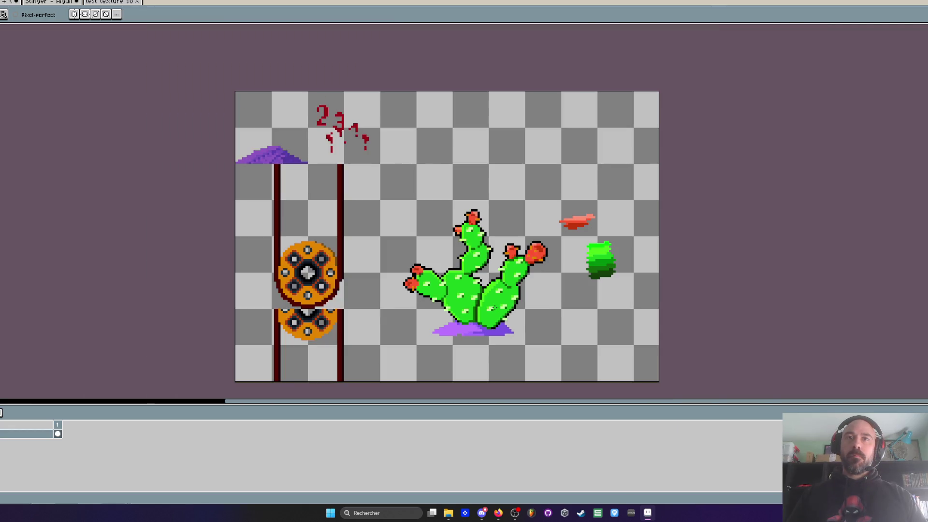
pyautogui.moveTo(494, 308); pyautogui.dragTo(457, 267)
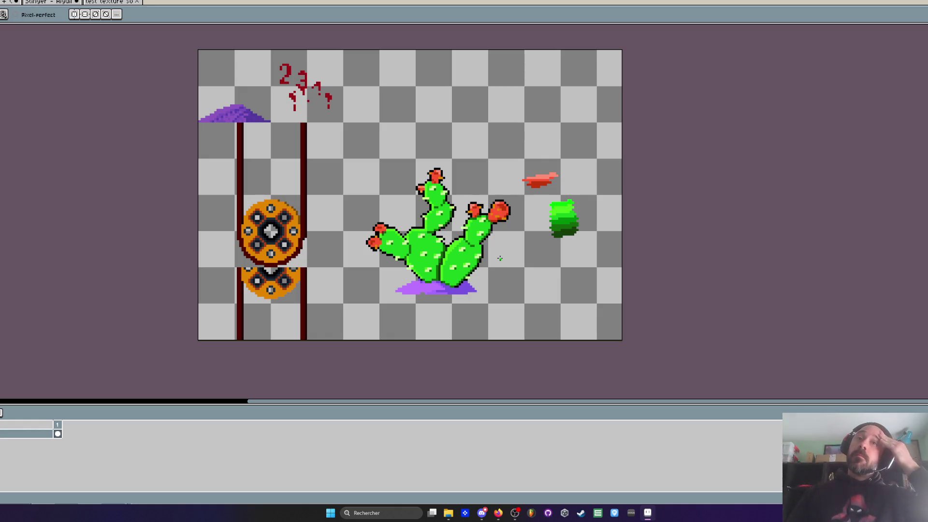
pyautogui.press('m')
pyautogui.moveTo(335, 137); pyautogui.dragTo(519, 319)
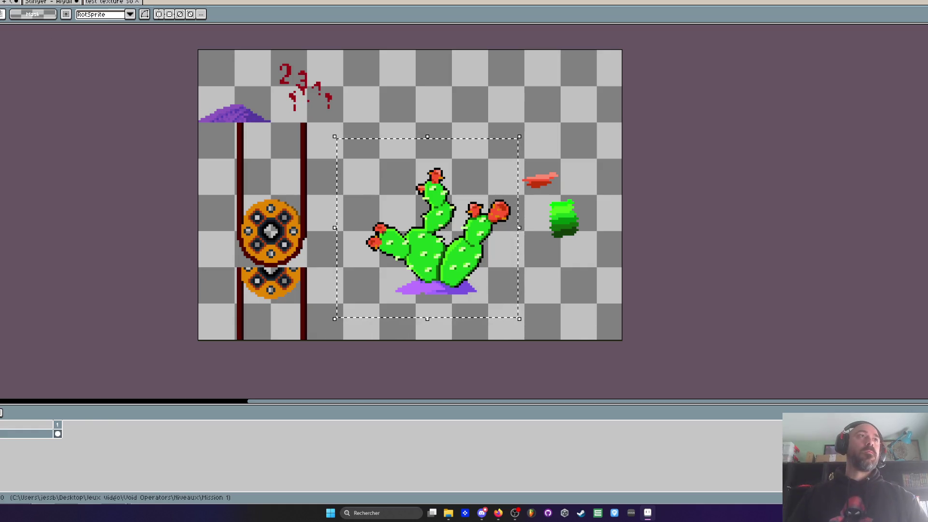
pyautogui.hotkey('ctrl', 'Tab')
pyautogui.hotkey('ctrl', 'Tab')
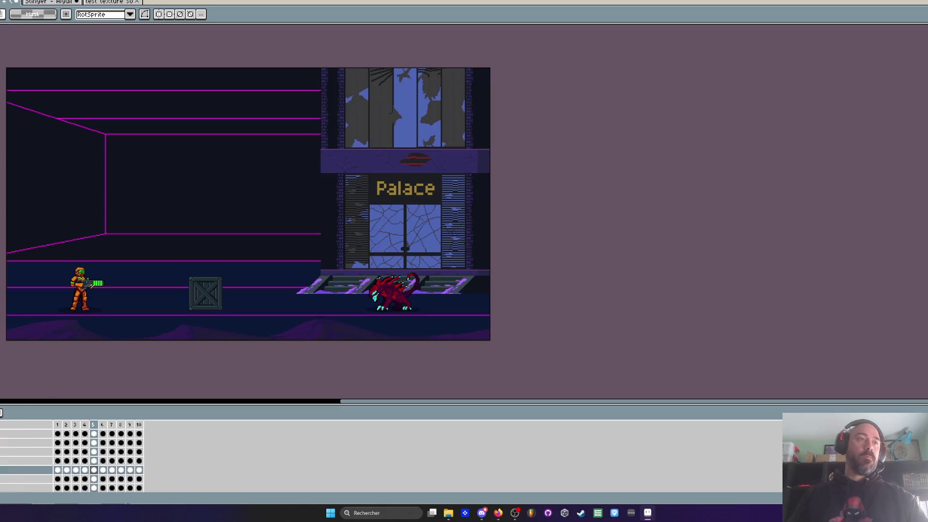
pyautogui.scroll(-2, 137, 329)
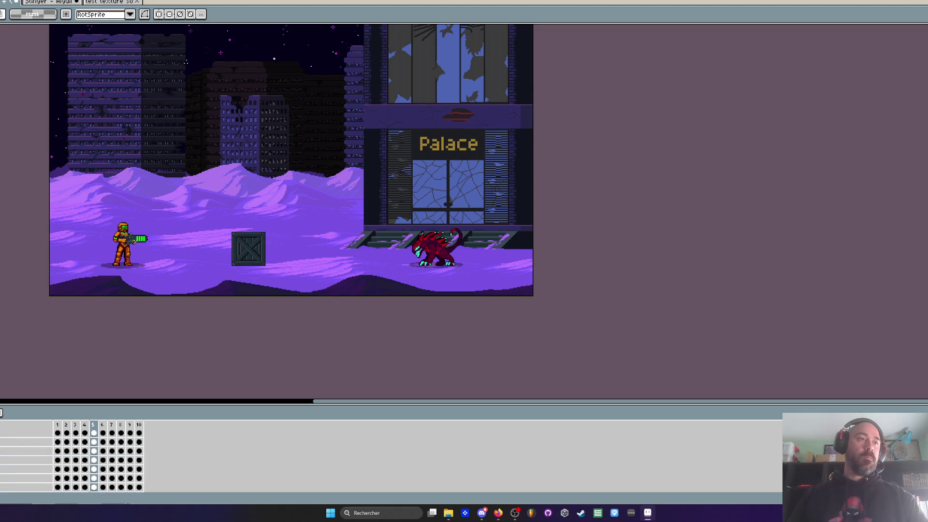
# - Pick the top layer at frame 1, paste the cactus and drag it to the scene's middle
pyautogui.scroll(3, 240, 250)
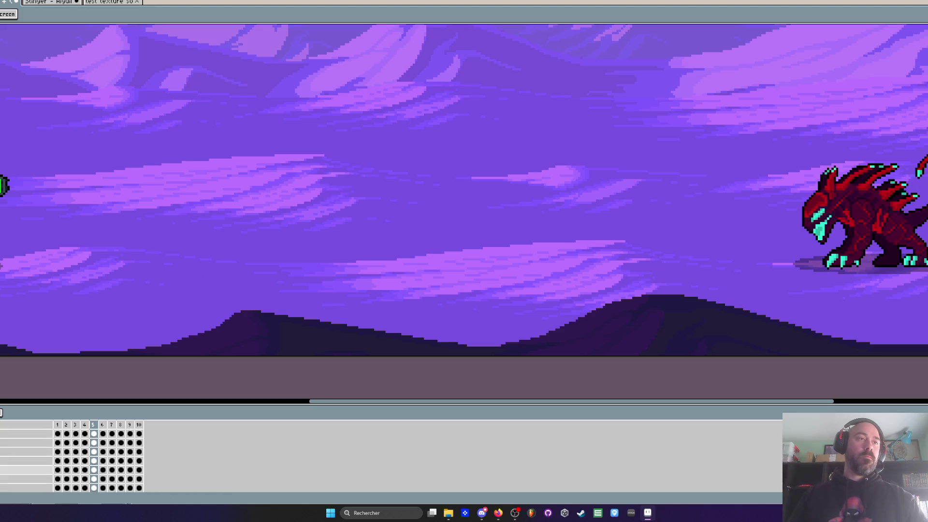
pyautogui.click(24, 443)
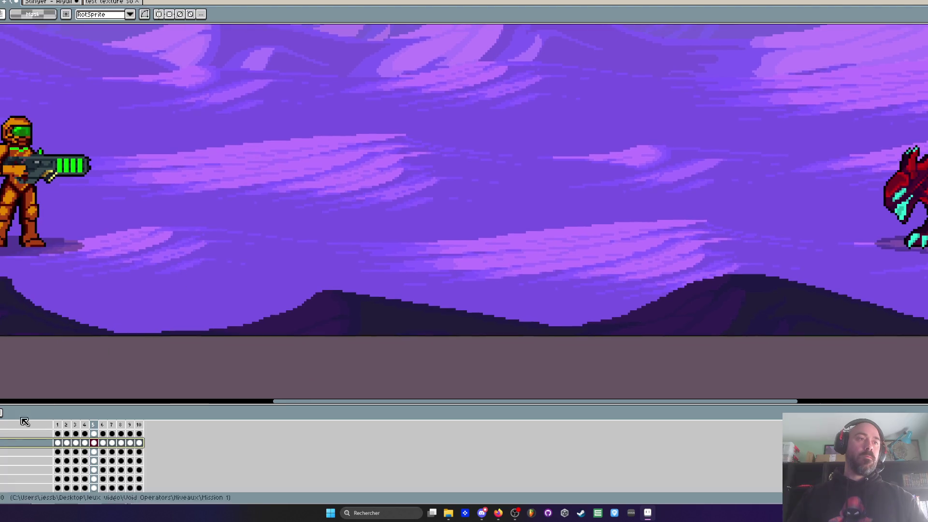
pyautogui.click(25, 433)
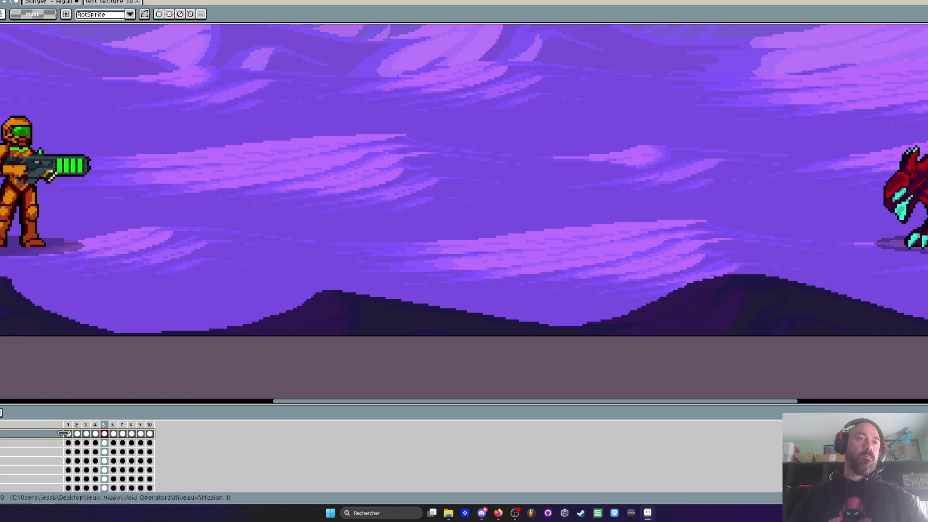
pyautogui.click(150, 434)
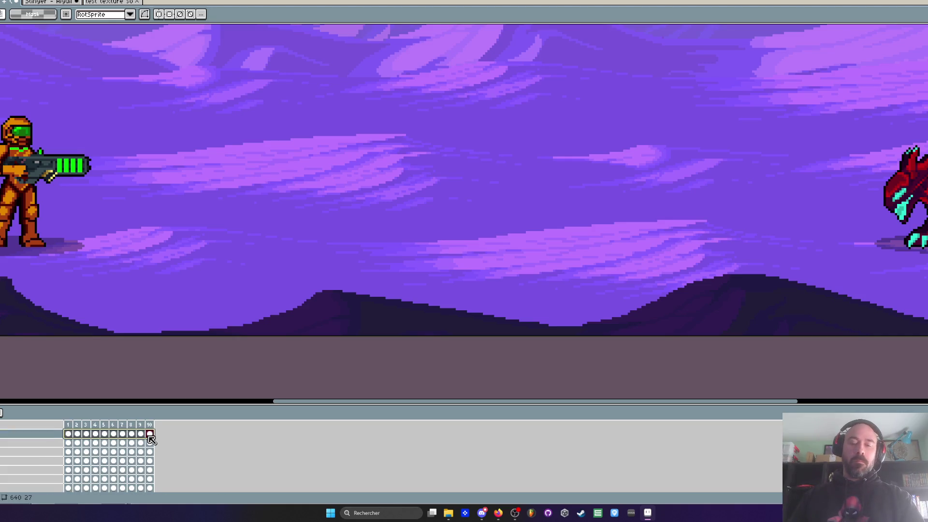
pyautogui.click(68, 434)
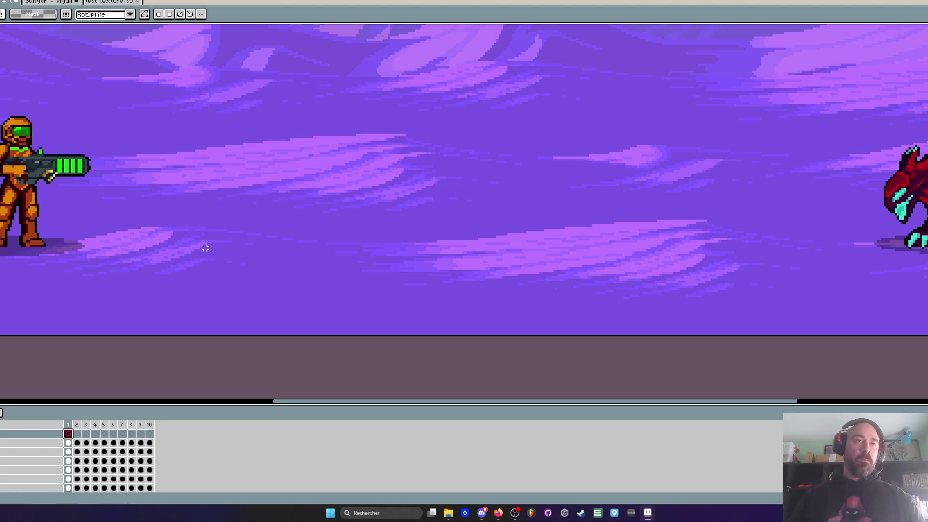
pyautogui.hotkey('ctrl', 'v')
pyautogui.moveTo(48, 227)
pyautogui.mouseDown()
pyautogui.moveTo(288, 227)
pyautogui.moveTo(348, 215)
pyautogui.moveTo(104, 213)
pyautogui.moveTo(392, 207)
pyautogui.moveTo(368, 203)
pyautogui.mouseUp()
# - Commit the cactus on the dunes between the soldier and the red creature
pyautogui.scroll(-3, 295, 230)
pyautogui.scroll(3, 298, 230)
pyautogui.scroll(-2, 377, 204)
pyautogui.scroll(1, 377, 204)
pyautogui.scroll(-1, 370, 208)
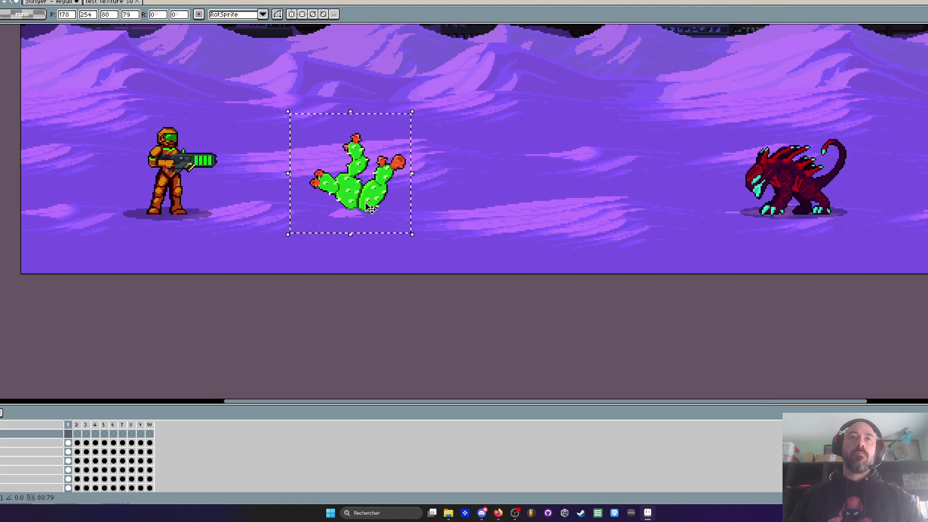
pyautogui.scroll(-2, 370, 207)
pyautogui.hotkey('ctrl', 'd')
pyautogui.scroll(3, 370, 206)
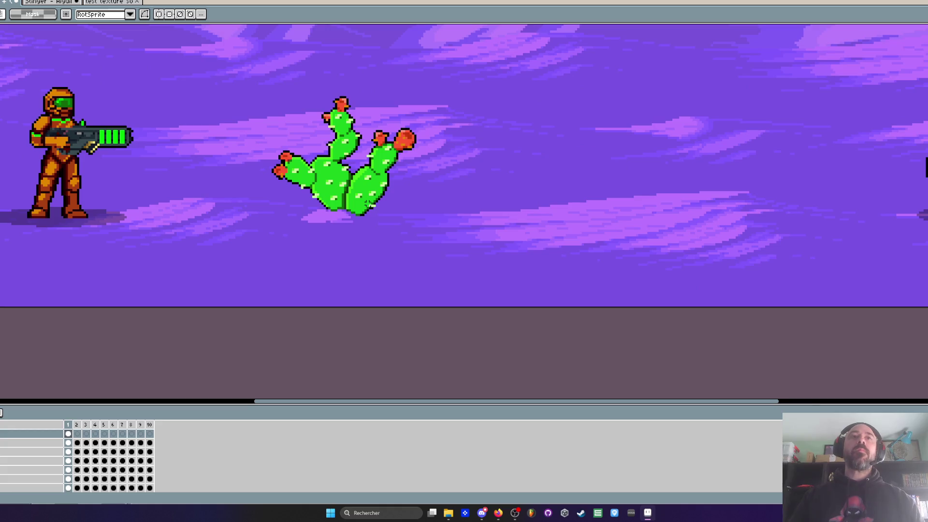
pyautogui.moveTo(261, 188); pyautogui.dragTo(406, 270)
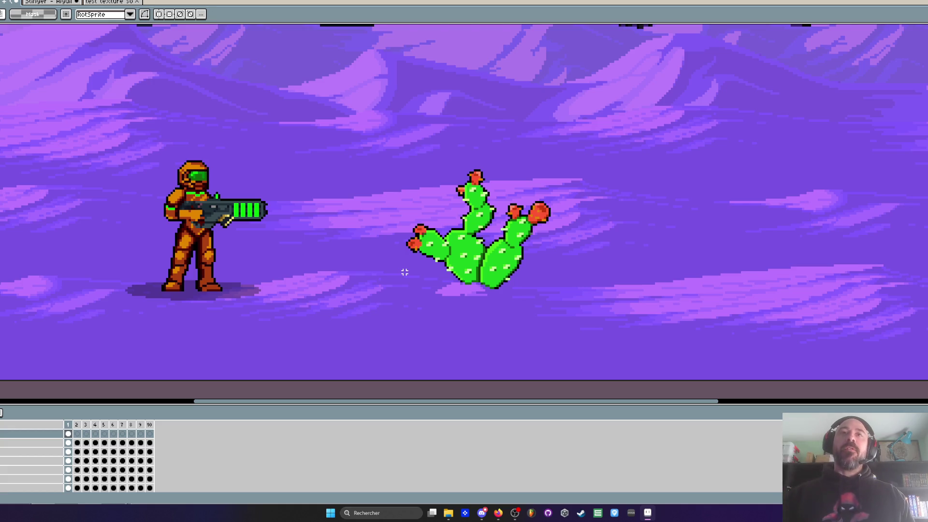
# - Check the placement at different zoom levels, briefly visiting the other sprite and returning
pyautogui.scroll(-1, 405, 273)
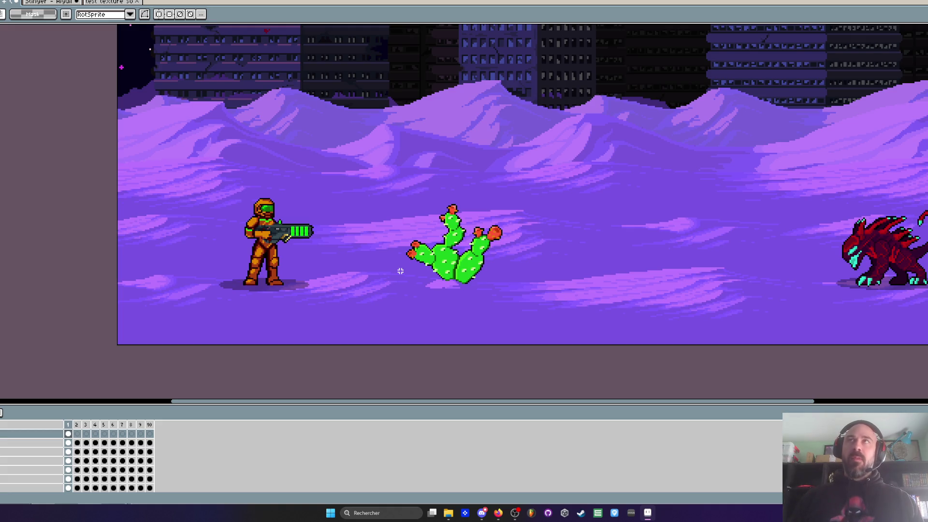
pyautogui.scroll(-3, 400, 271)
pyautogui.scroll(3, 401, 270)
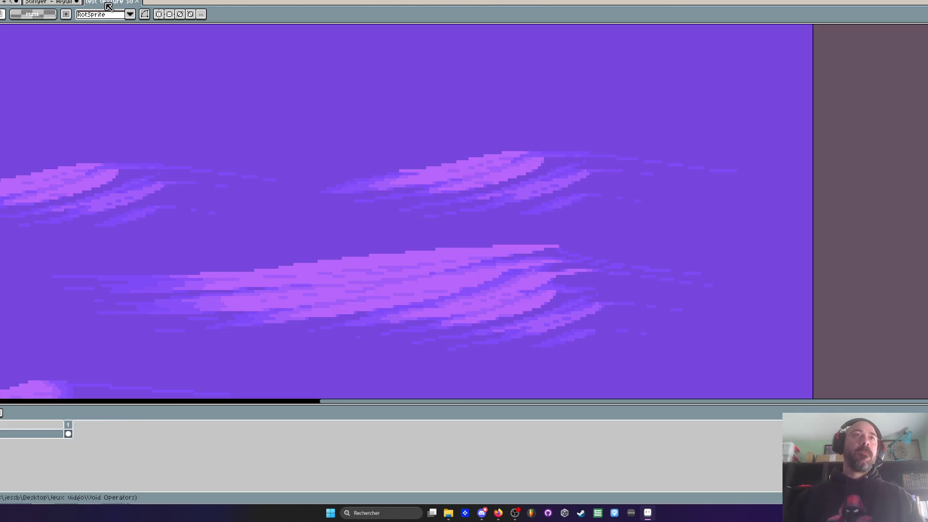
pyautogui.click(64, 3)
pyautogui.click(37, 6)
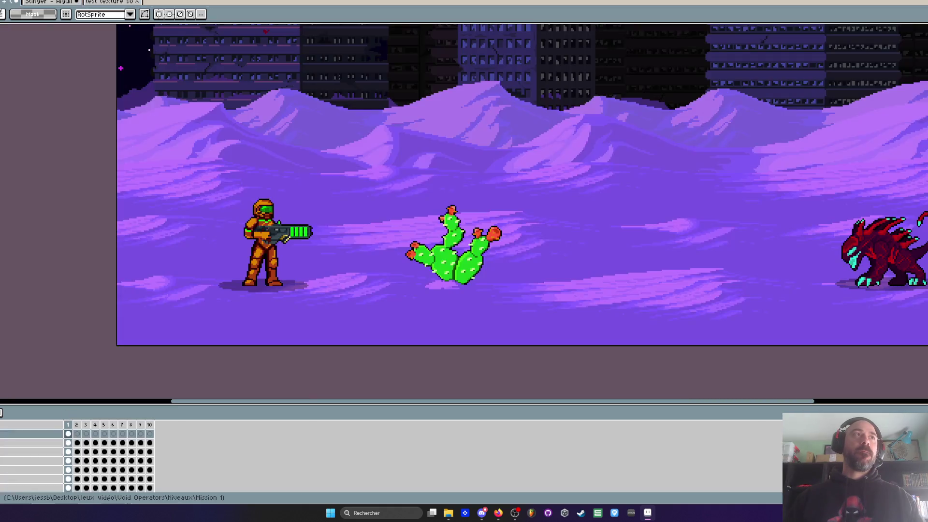
pyautogui.scroll(1, 414, 252)
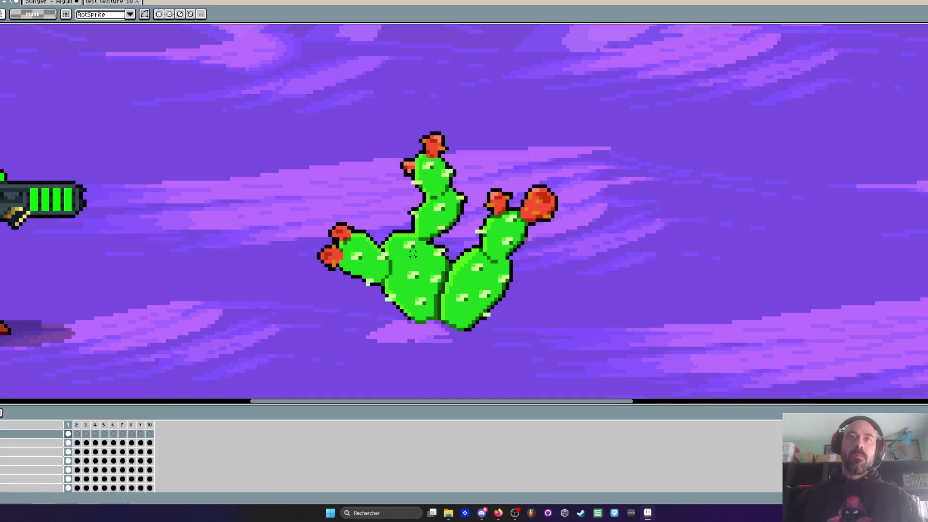
# - Draw a rectangular selection around the pasted cactus
pyautogui.press('i')
pyautogui.scroll(-3, 416, 258)
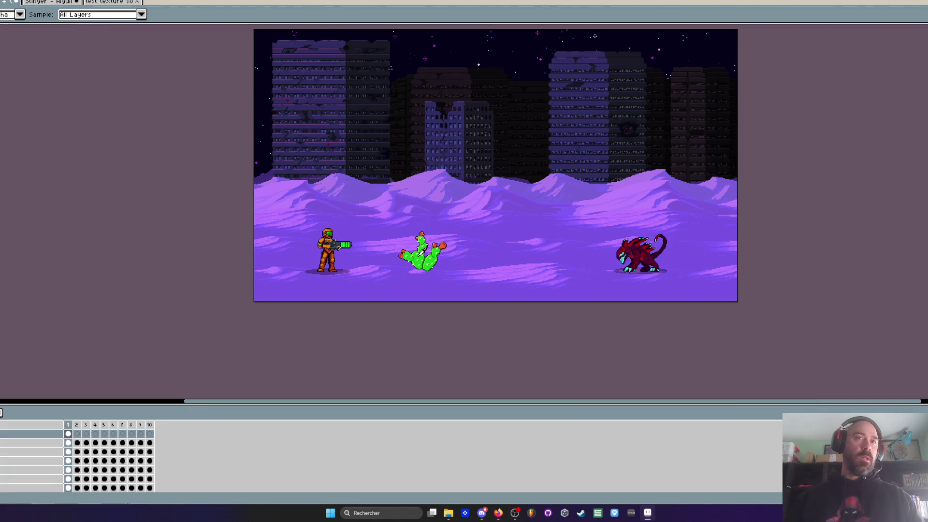
pyautogui.scroll(3, 422, 251)
pyautogui.press('m')
pyautogui.moveTo(207, 73)
pyautogui.mouseDown()
pyautogui.moveTo(662, 372)
pyautogui.moveTo(671, 391)
pyautogui.mouseUp()
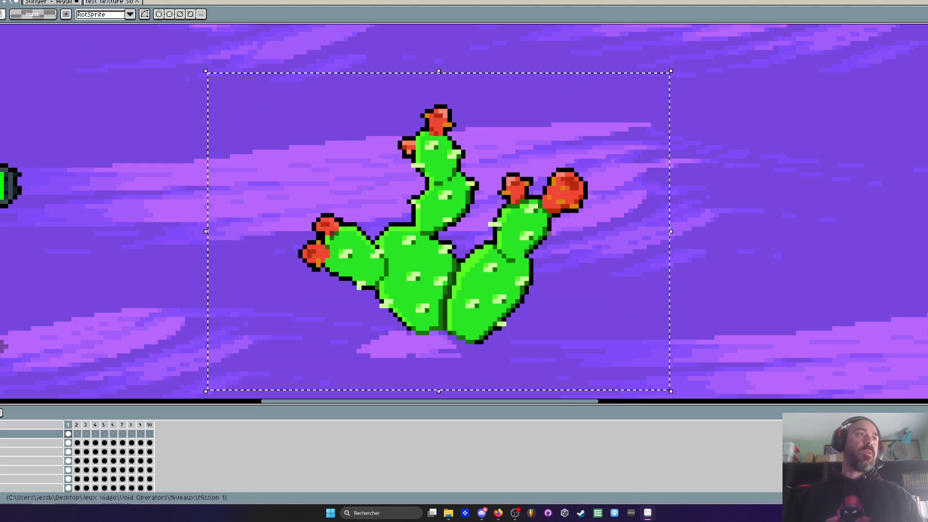
# - Open Color Curve (Ctrl+M) on the selected cactus and pull the curve down to darken it
pyautogui.hotkey('ctrl', 'm')
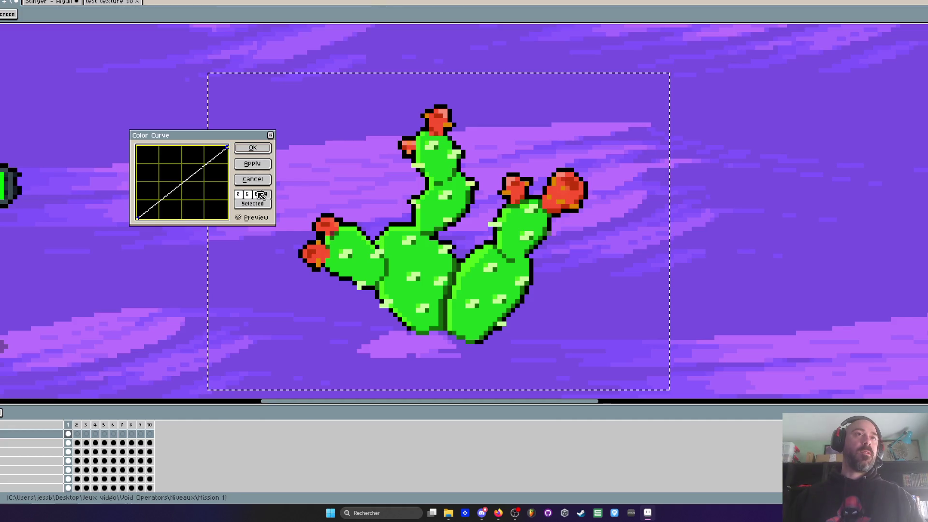
pyautogui.press('Escape')
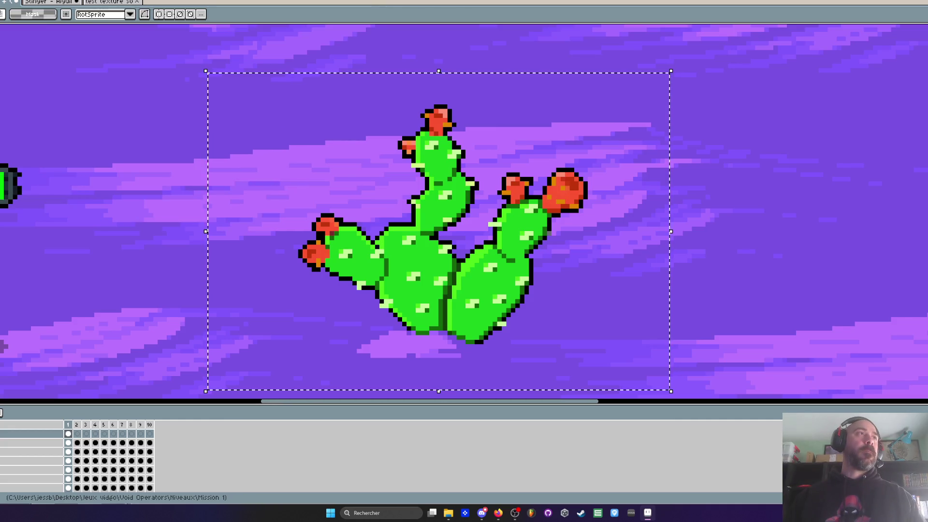
pyautogui.hotkey('ctrl', 'm')
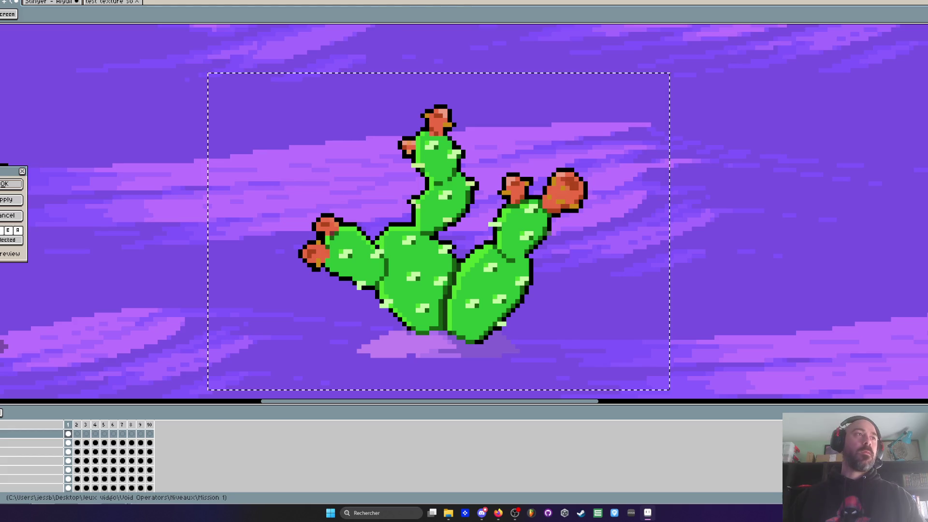
pyautogui.scroll(-5, 355, 175)
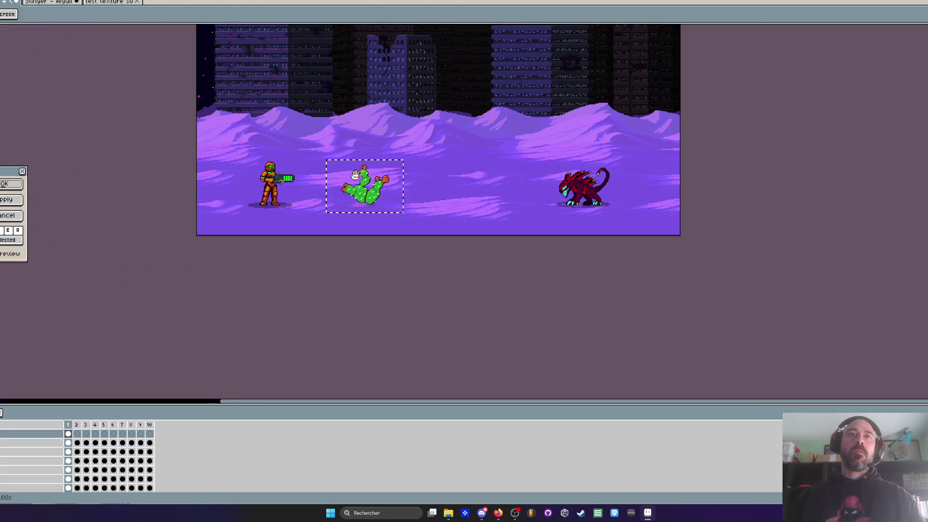
pyautogui.scroll(2, 307, 149)
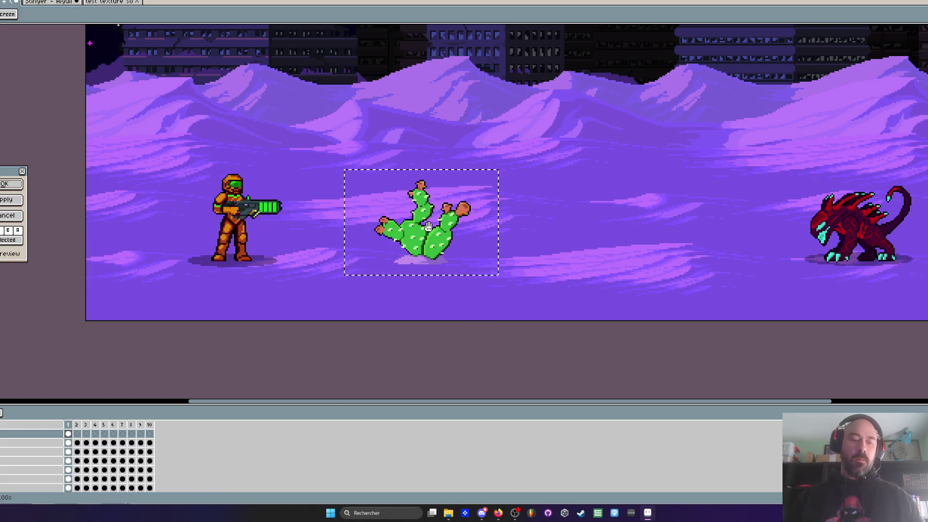
# - Paste a duplicate cactus right of the original and apply a colour adjustment (Ctrl+U) to it
pyautogui.hotkey('ctrl', 'c')
pyautogui.hotkey('ctrl', 'v')
pyautogui.moveTo(283, 242); pyautogui.dragTo(627, 225)
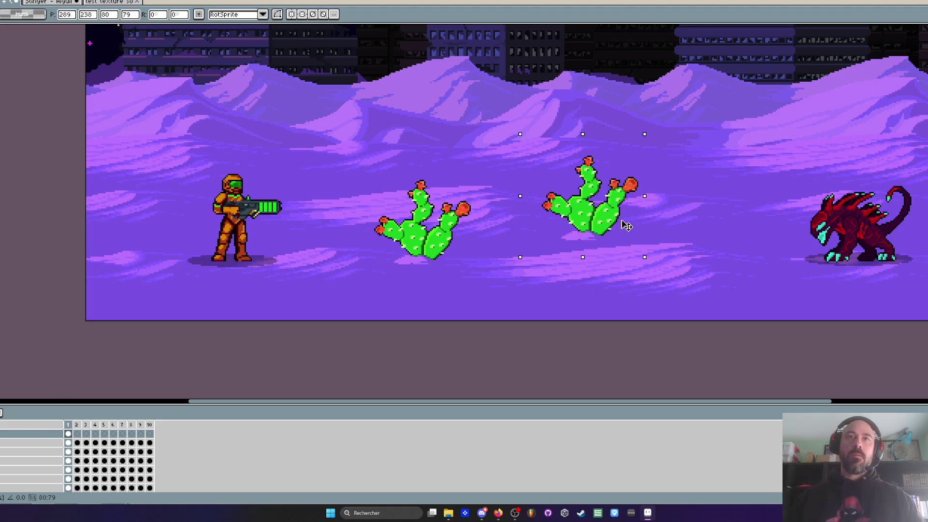
pyautogui.scroll(2, 554, 249)
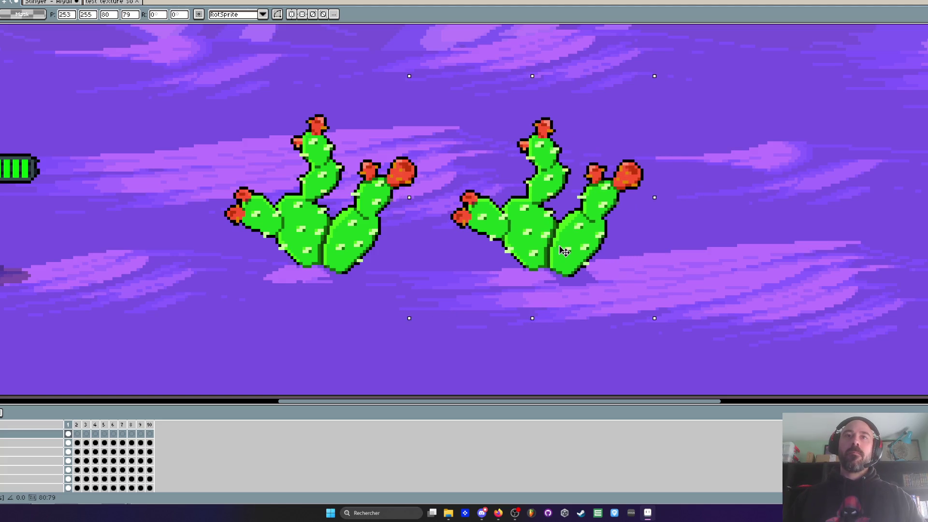
pyautogui.press('Return')
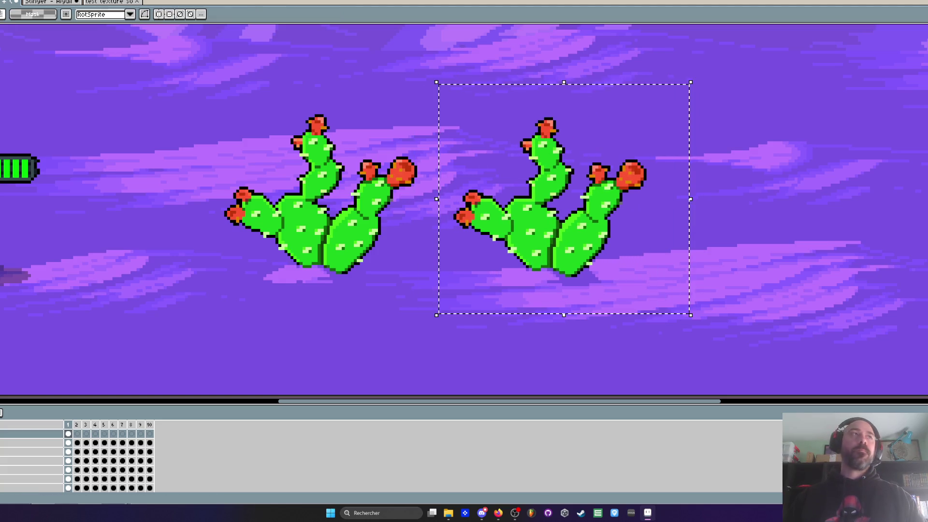
pyautogui.hotkey('ctrl', 'u')
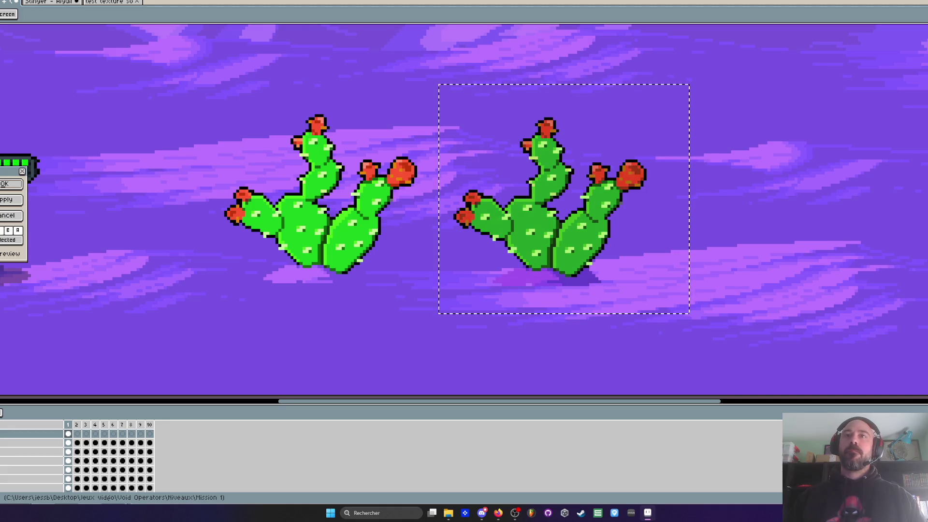
pyautogui.scroll(-1, 164, 193)
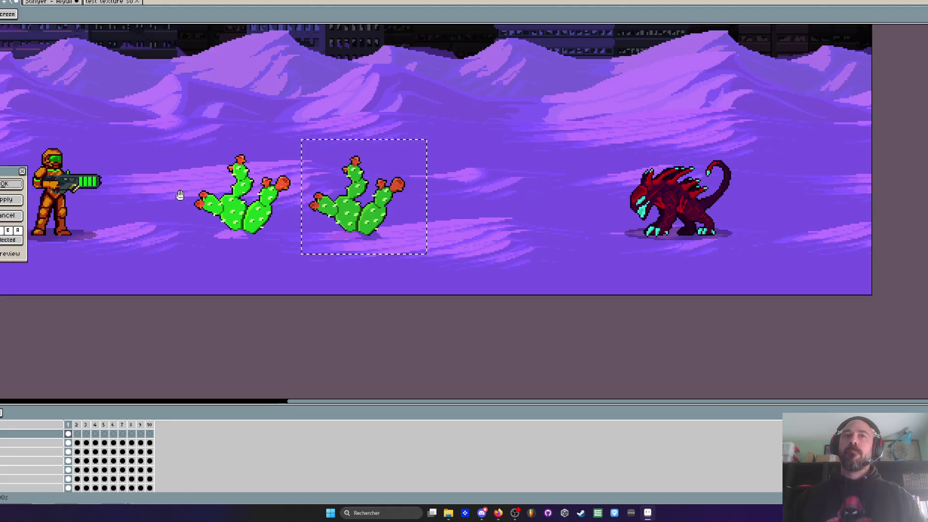
pyautogui.click(11, 184)
# - Shift both cacti left and down, then drag a copy of the left cactus to the right
pyautogui.moveTo(169, 127); pyautogui.dragTo(430, 259)
pyautogui.moveTo(384, 235); pyautogui.dragTo(304, 238)
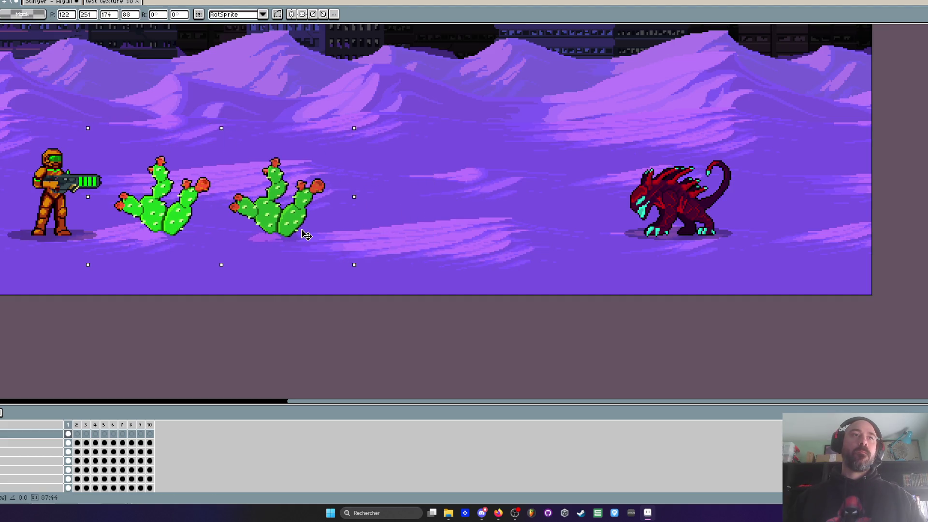
pyautogui.hotkey('ctrl', 'd')
pyautogui.moveTo(103, 135); pyautogui.dragTo(220, 254)
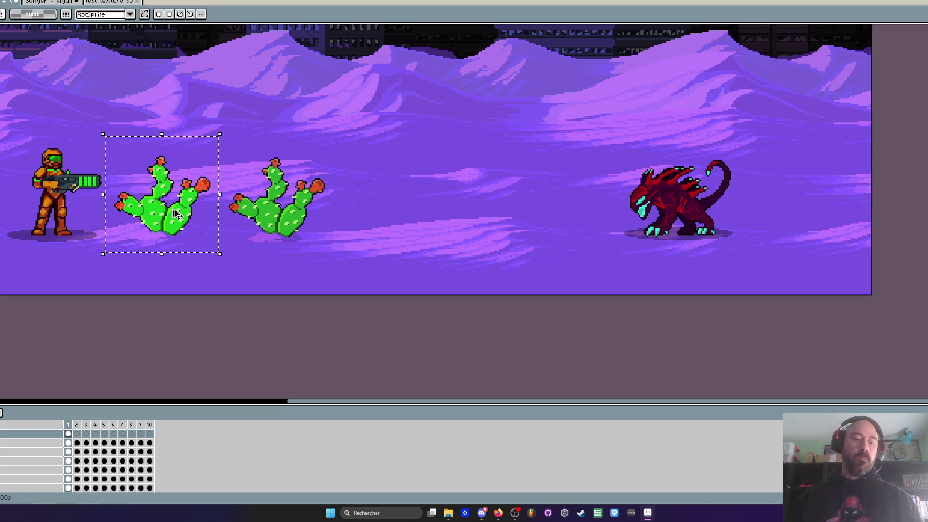
pyautogui.moveTo(176, 215); pyautogui.dragTo(413, 211)
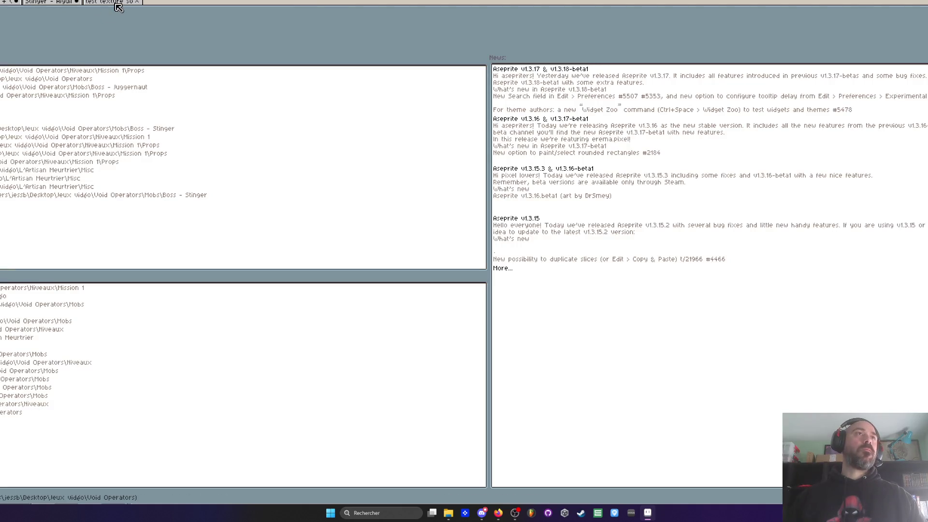
# - Cycle back to the desert scene and open a colour adjustment from the cactus's right-click menu
pyautogui.hotkey('ctrl', 'Tab')
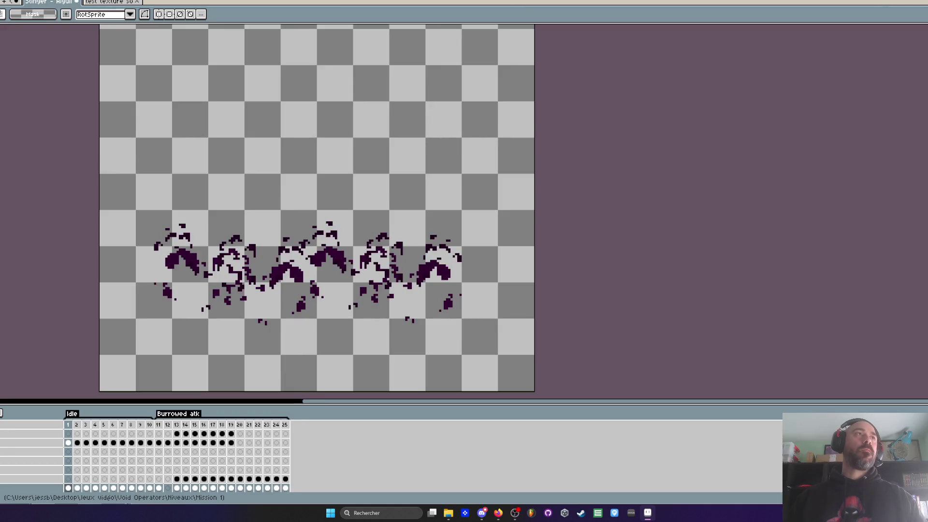
pyautogui.hotkey('ctrl', 'Tab')
pyautogui.rightClick(22, 186)
pyautogui.click(23, 196)
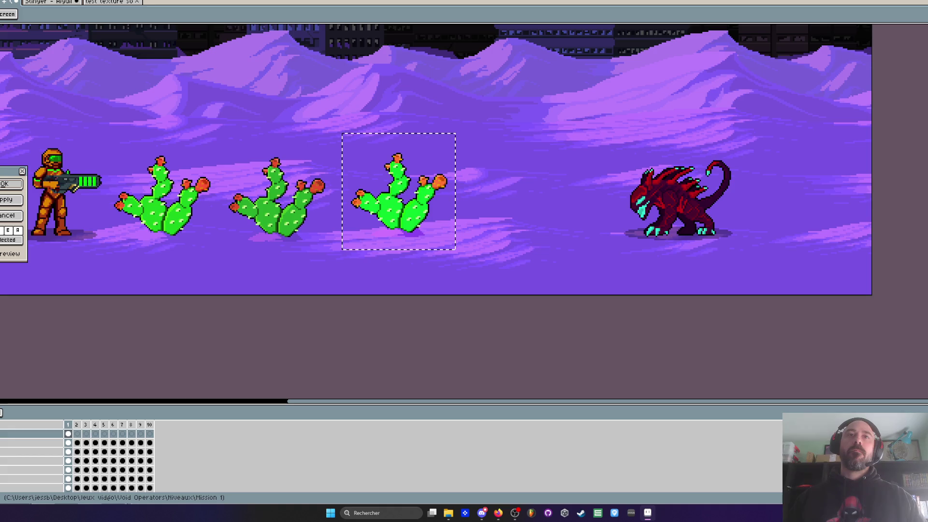
pyautogui.scroll(1, 162, 176)
# - Accept the bright green adjustment after comparing, then select and delete the third cactus
pyautogui.click(13, 230)
pyautogui.click(14, 231)
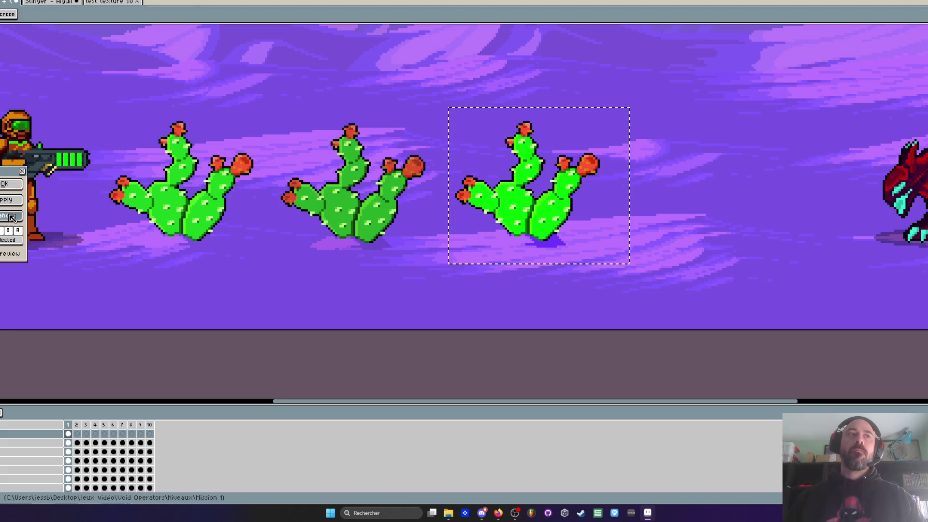
pyautogui.click(6, 184)
pyautogui.scroll(1, 286, 185)
pyautogui.moveTo(209, 92)
pyautogui.mouseDown()
pyautogui.moveTo(338, 186)
pyautogui.moveTo(369, 243)
pyautogui.mouseUp()
pyautogui.moveTo(394, 102); pyautogui.dragTo(543, 248)
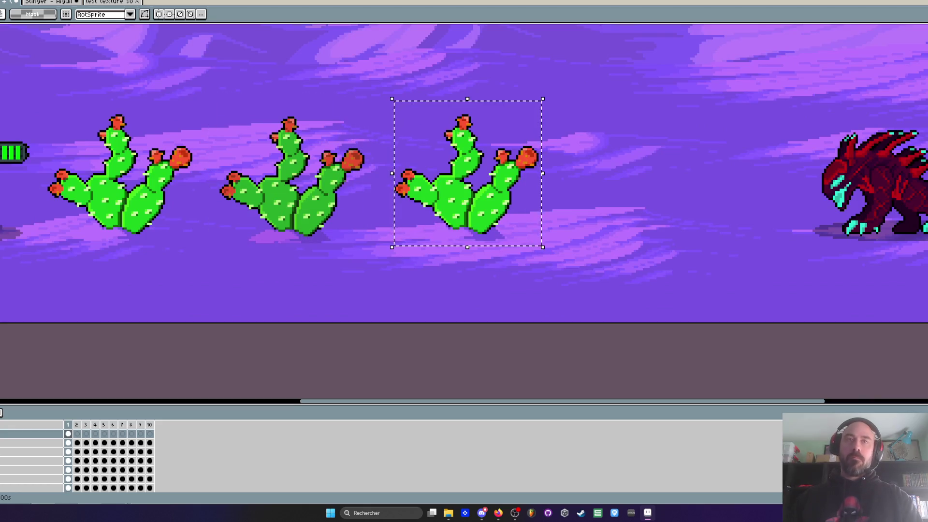
pyautogui.press('Delete')
# - Place a copy of the middle cactus on the right and open a colour adjustment (Ctrl+U) for it
pyautogui.moveTo(198, 97); pyautogui.dragTo(396, 278)
pyautogui.moveTo(298, 191); pyautogui.dragTo(473, 186)
pyautogui.press('Return')
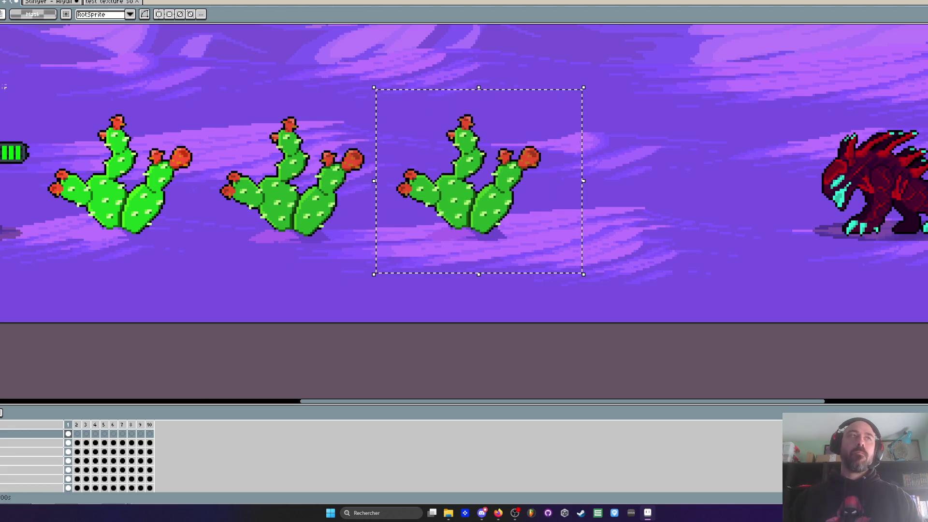
pyautogui.hotkey('ctrl', 'u')
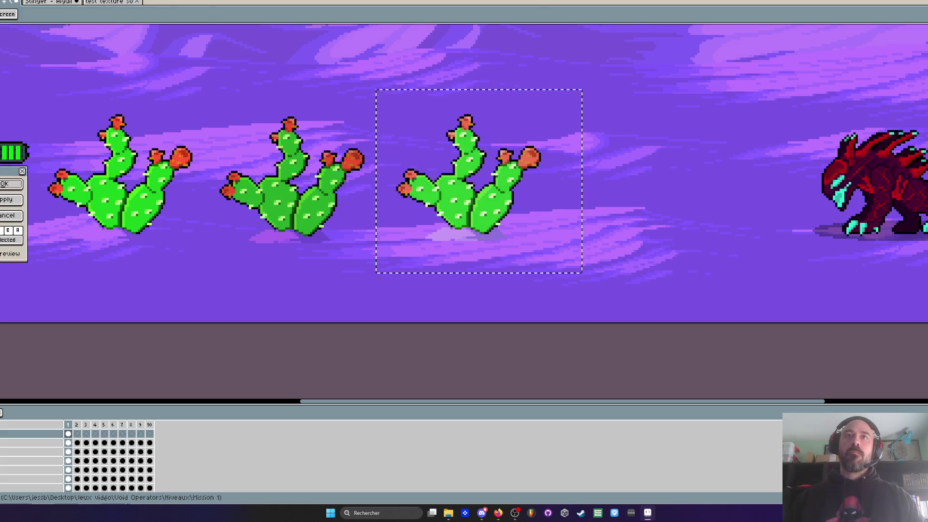
pyautogui.scroll(-1, 245, 145)
pyautogui.moveTo(310, 156); pyautogui.dragTo(496, 175)
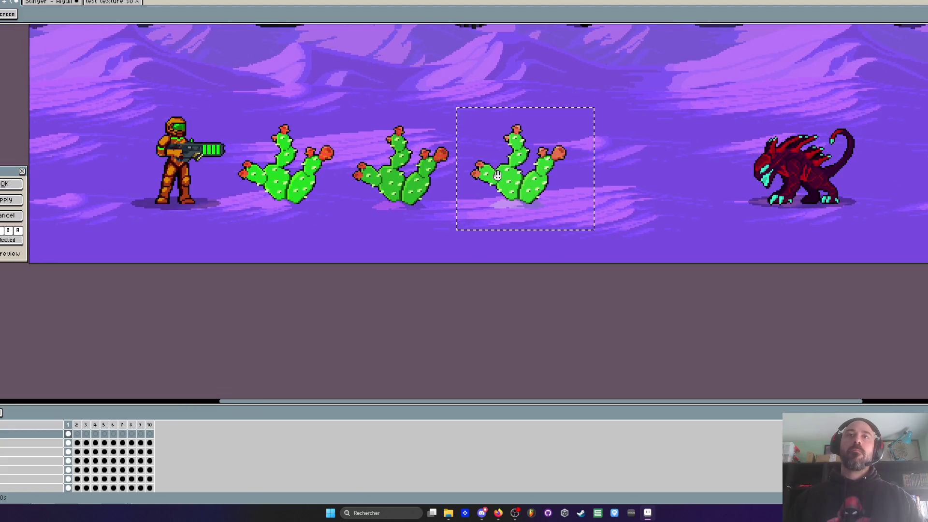
pyautogui.scroll(-1, 488, 162)
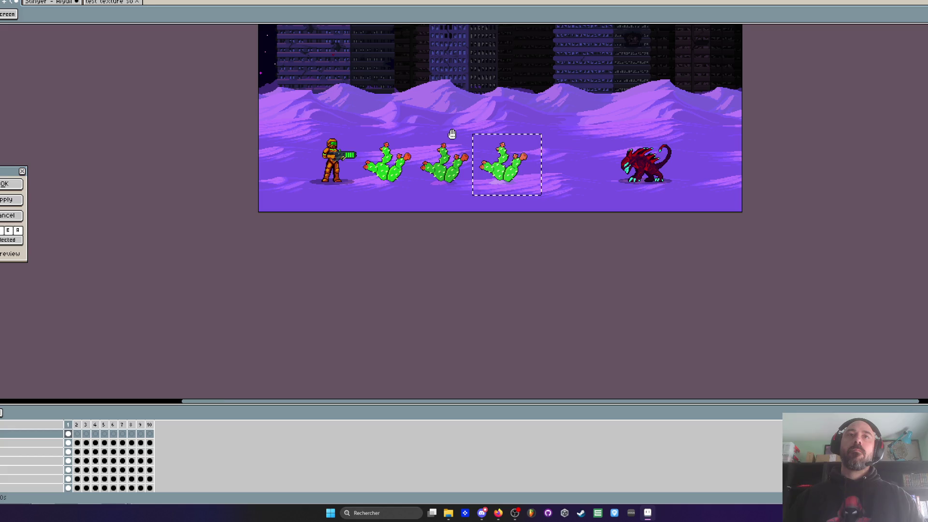
pyautogui.scroll(1, 452, 134)
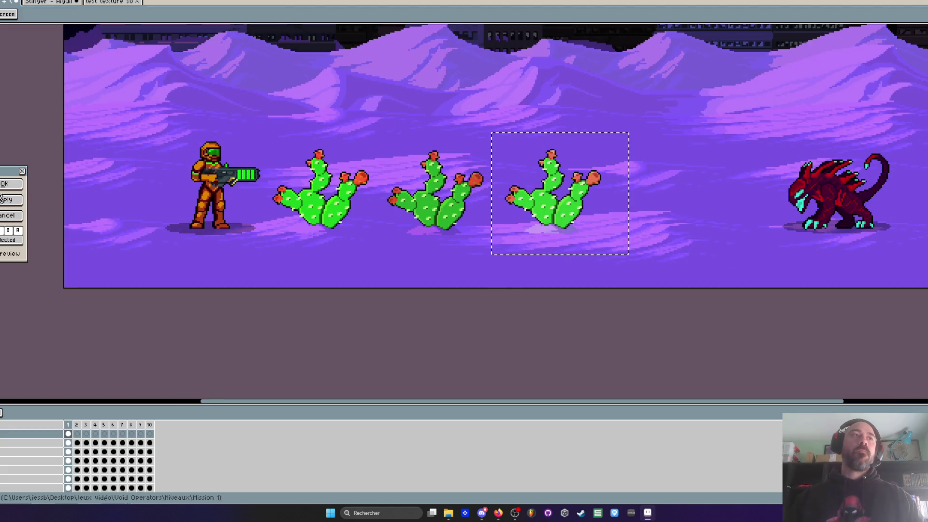
# - Apply the colour adjustment to the third cactus, then select the middle cactus
pyautogui.press('Return')
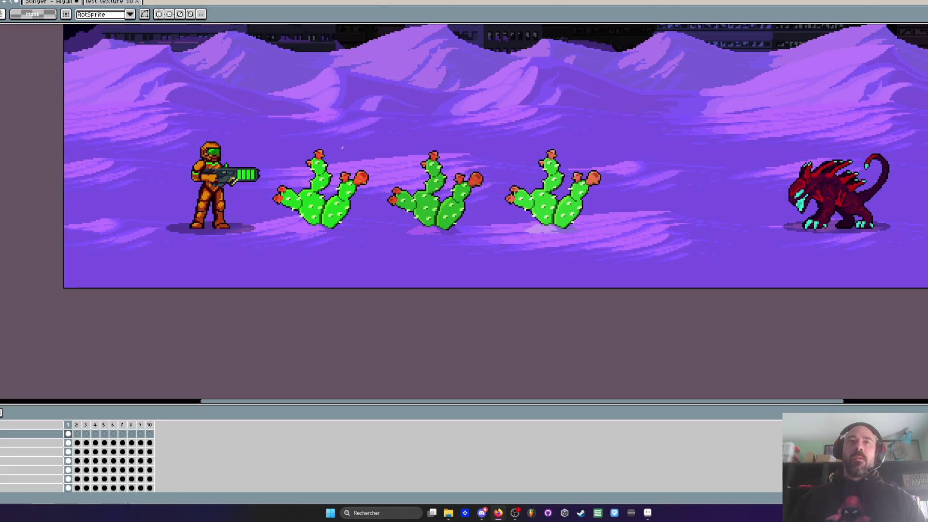
pyautogui.scroll(1, 355, 221)
pyautogui.scroll(1, 521, 187)
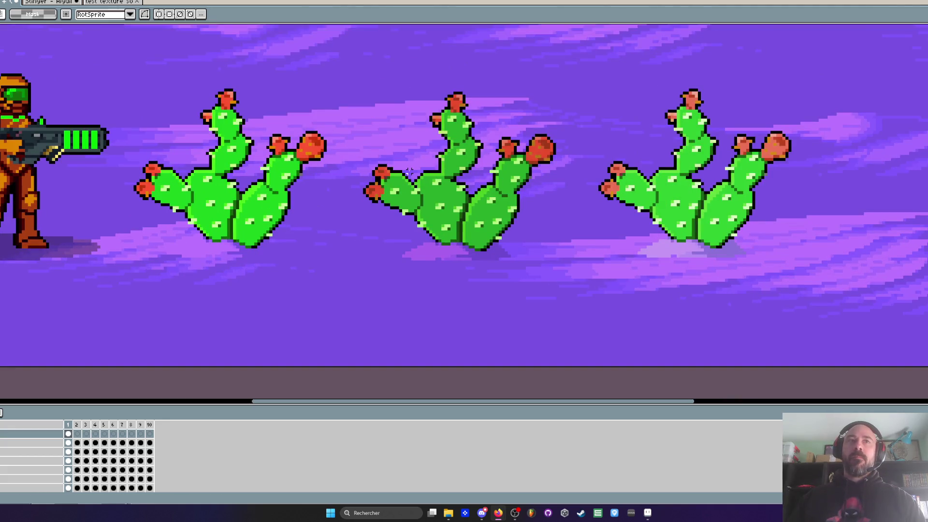
pyautogui.scroll(-1, 409, 172)
pyautogui.moveTo(368, 87)
pyautogui.mouseDown()
pyautogui.moveTo(507, 188)
pyautogui.moveTo(544, 245)
pyautogui.mouseUp()
pyautogui.scroll(-1, 509, 234)
pyautogui.scroll(-2, 504, 223)
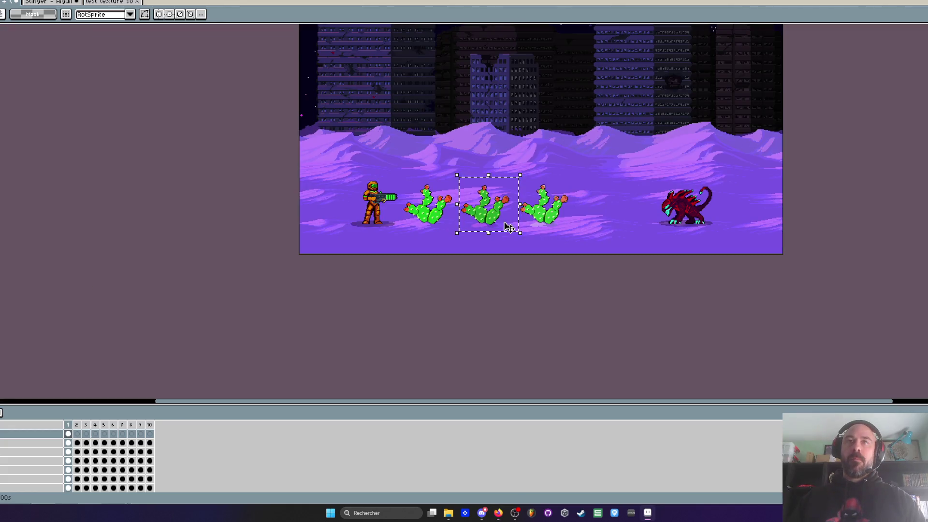
pyautogui.scroll(3, 493, 206)
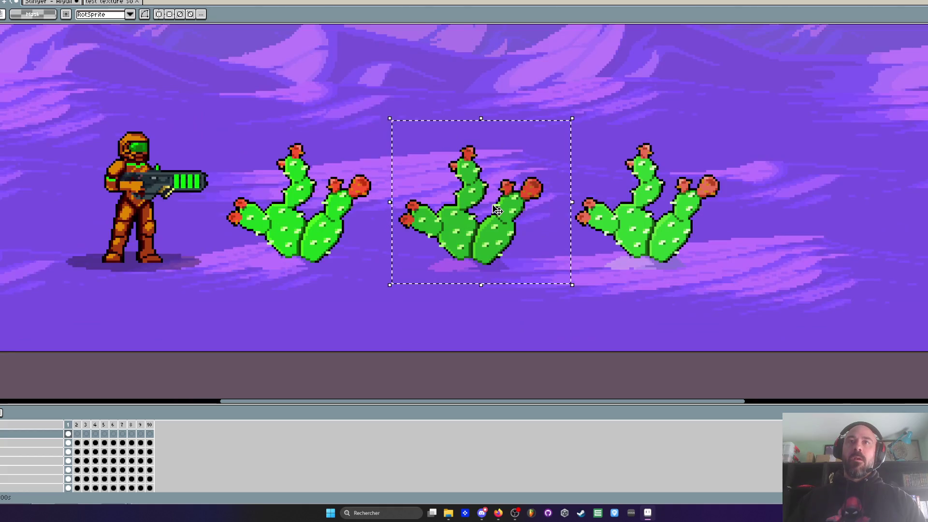
pyautogui.scroll(4, 381, 199)
# - Mark the first cactus's fruit spot and copy the middle cactus's round fruit onto its branch
pyautogui.press('b')
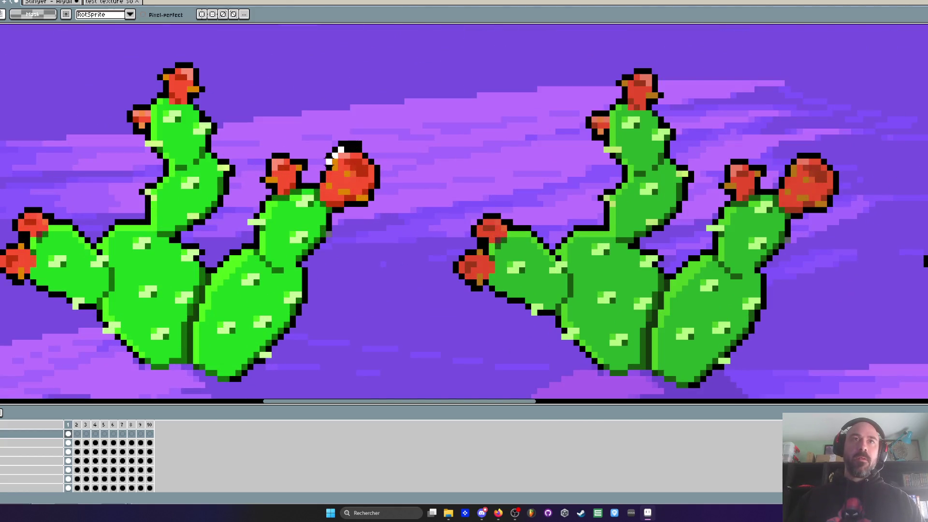
pyautogui.moveTo(331, 161); pyautogui.dragTo(324, 187)
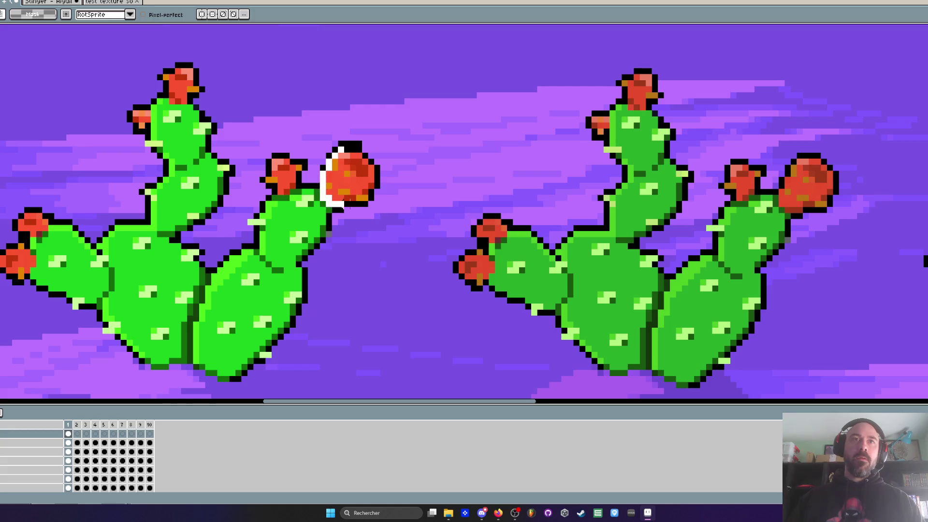
pyautogui.scroll(-2, 638, 167)
pyautogui.press('m')
pyautogui.moveTo(615, 140); pyautogui.dragTo(661, 189)
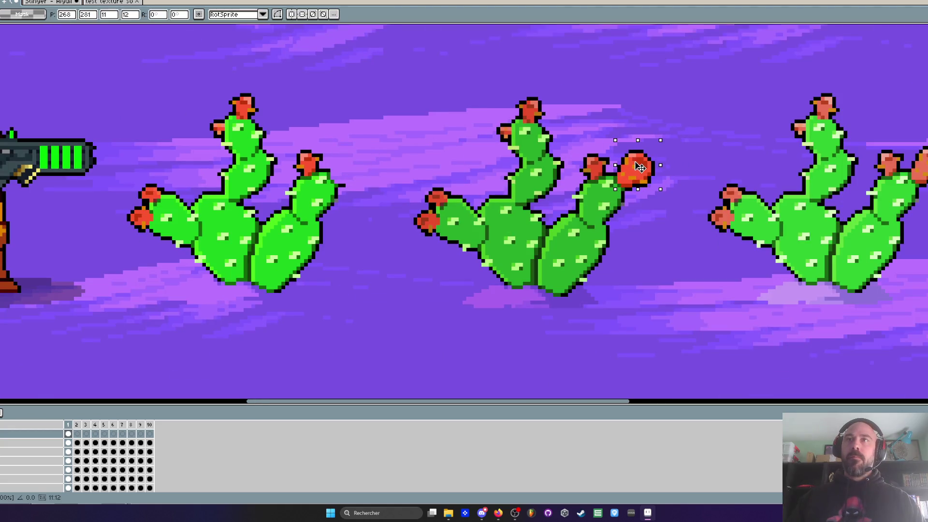
pyautogui.scroll(-2, 644, 168)
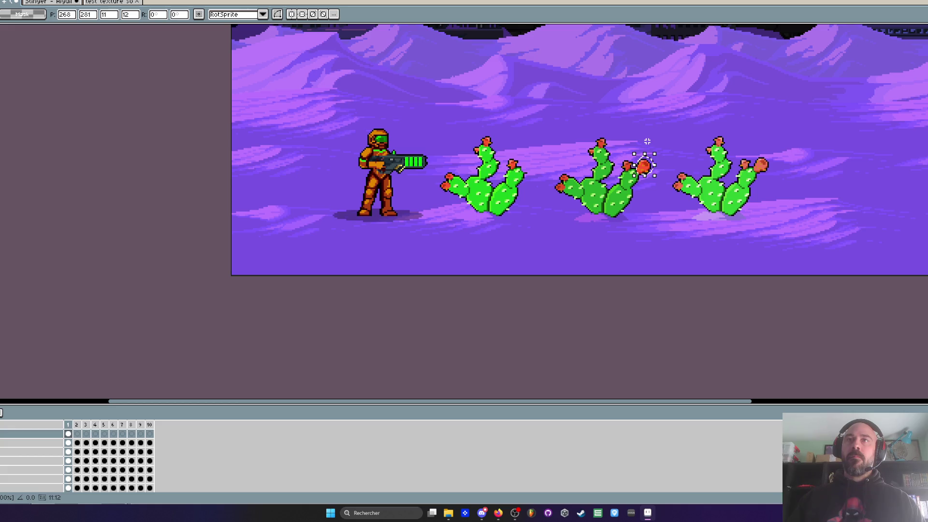
pyautogui.hotkey('ctrl', 'z')
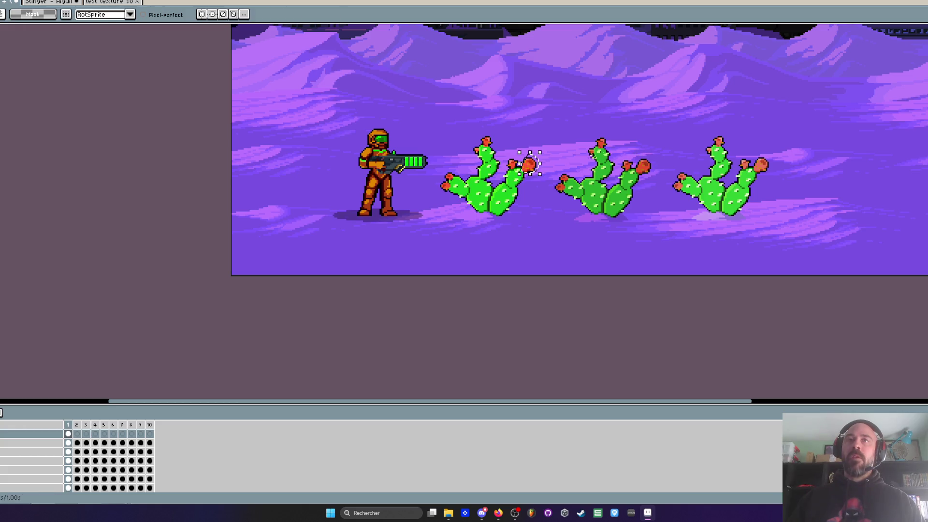
pyautogui.scroll(2, 465, 179)
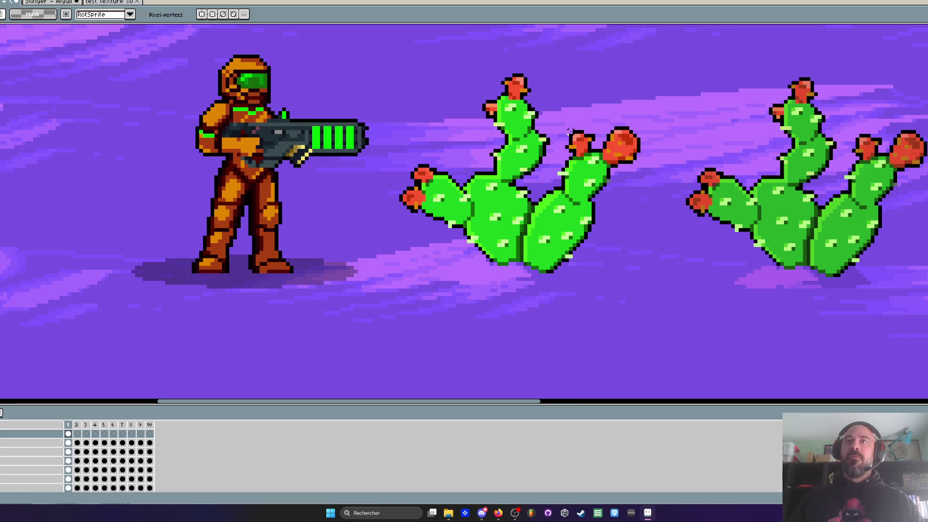
pyautogui.scroll(-1, 395, 184)
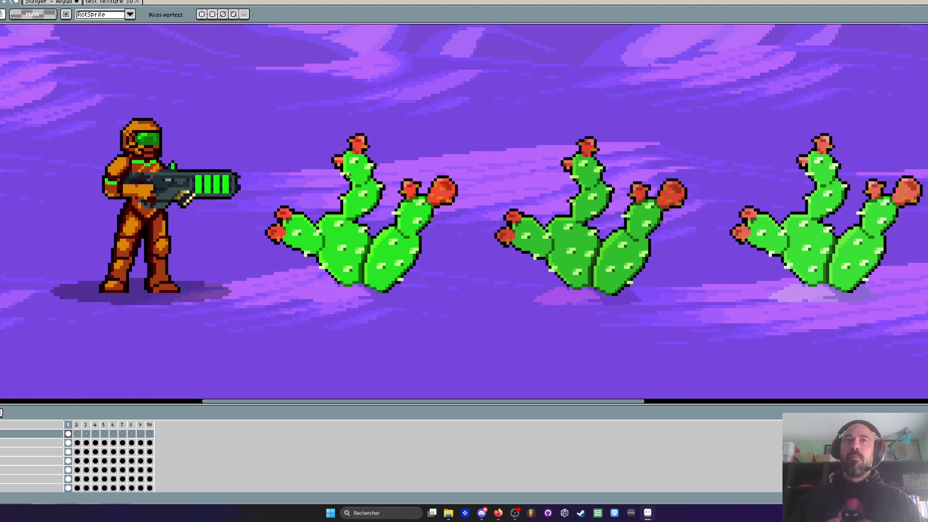
pyautogui.scroll(-2, 584, 240)
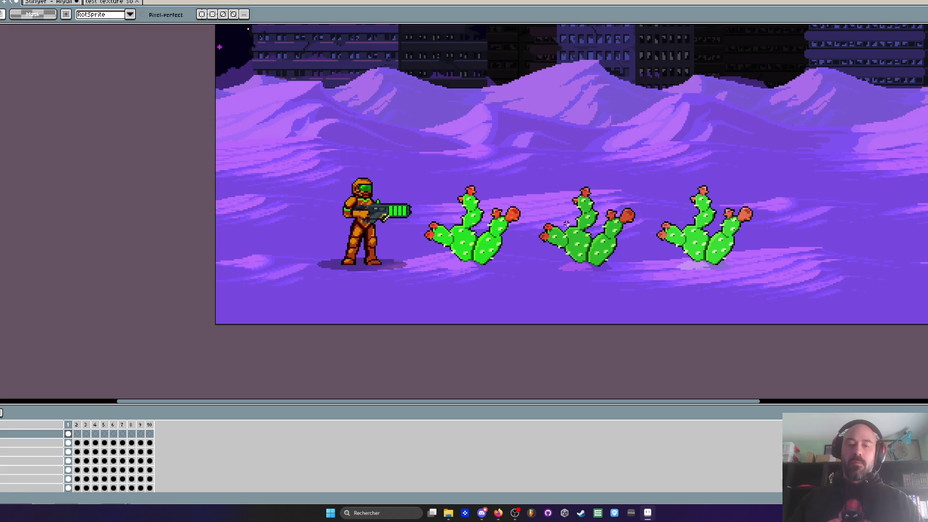
# - Move the first cactus to the right side of the scene
pyautogui.press('q')
pyautogui.moveTo(420, 166); pyautogui.dragTo(524, 285)
pyautogui.moveTo(450, 227)
pyautogui.mouseDown()
pyautogui.moveTo(714, 176)
pyautogui.moveTo(774, 213)
pyautogui.moveTo(923, 222)
pyautogui.moveTo(803, 210)
pyautogui.mouseUp()
pyautogui.click(545, 211)
pyautogui.moveTo(516, 178); pyautogui.dragTo(631, 271)
pyautogui.moveTo(556, 222)
pyautogui.mouseDown()
pyautogui.moveTo(926, 220)
pyautogui.moveTo(488, 234)
pyautogui.mouseUp()
pyautogui.click(622, 178)
# - Delete the middle cactus and shift the right cactus left into the gap
pyautogui.moveTo(623, 166); pyautogui.dragTo(767, 275)
pyautogui.press('Delete')
pyautogui.moveTo(768, 158); pyautogui.dragTo(926, 280)
pyautogui.moveTo(867, 239); pyautogui.dragTo(641, 248)
pyautogui.scroll(3, 571, 229)
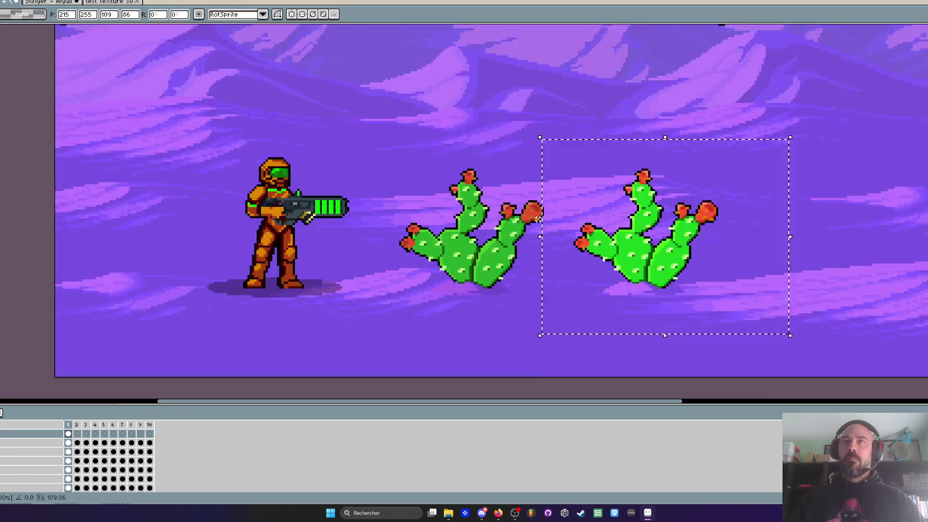
# - Nudge the small red bud 2 px right and down and commit it
pyautogui.press('b')
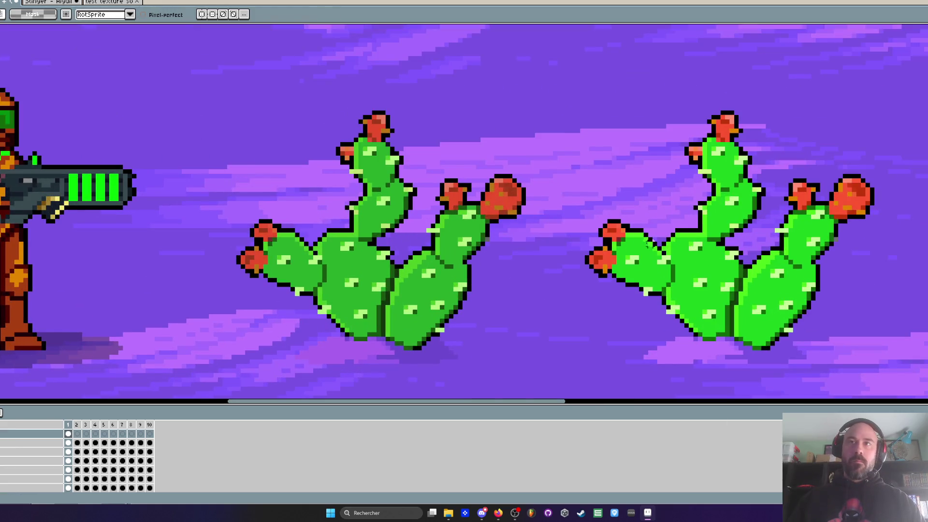
pyautogui.scroll(2, 608, 224)
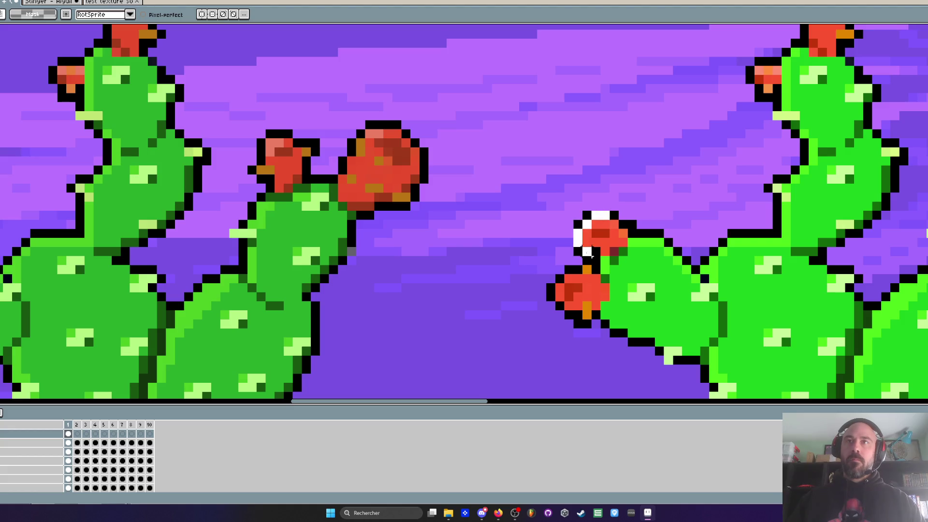
pyautogui.scroll(-4, 613, 223)
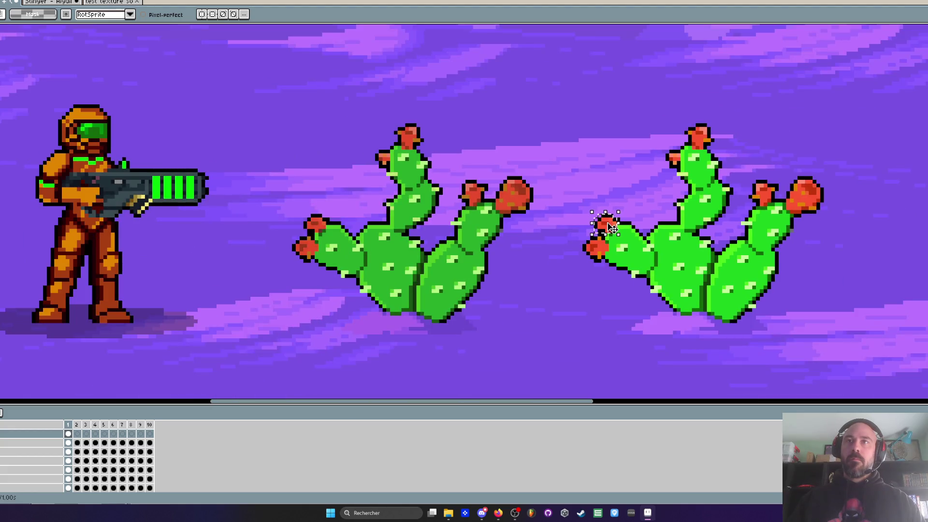
pyautogui.press('m')
pyautogui.scroll(5, 311, 217)
pyautogui.moveTo(313, 223)
pyautogui.mouseDown()
pyautogui.moveTo(338, 259)
pyautogui.moveTo(353, 249)
pyautogui.mouseUp()
pyautogui.scroll(-5, 352, 249)
pyautogui.press('b')
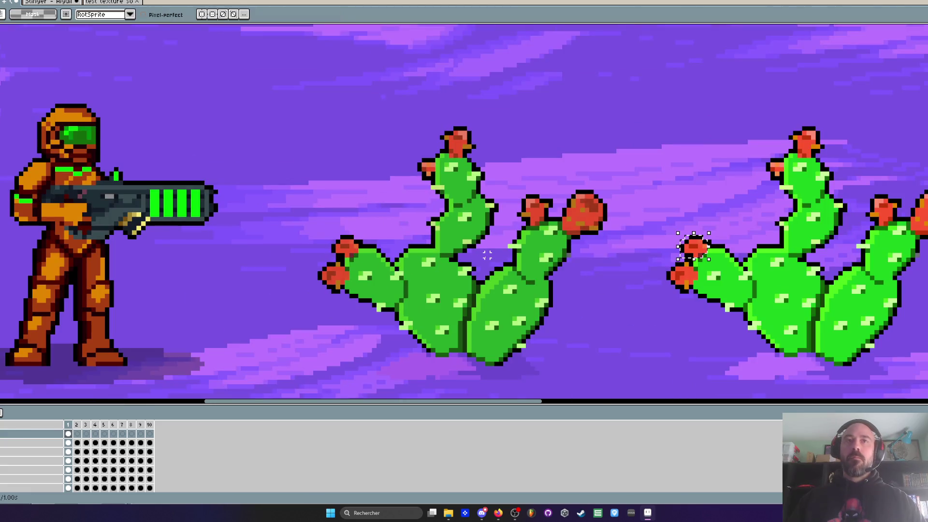
pyautogui.scroll(-2, 600, 175)
pyautogui.press('Return')
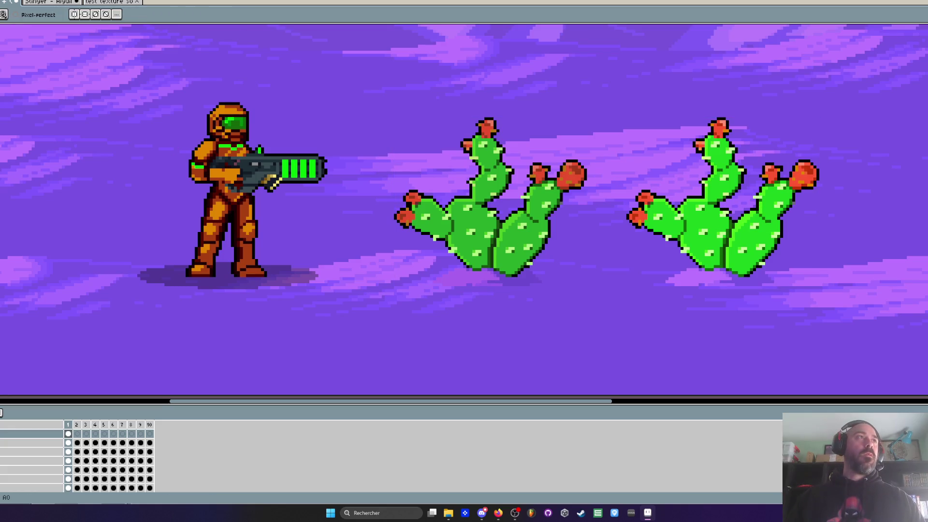
# - Bucket-fill the right cactus's left, middle, lower-right and upper pads purple
pyautogui.press('g')
pyautogui.click(655, 209)
pyautogui.click(704, 243)
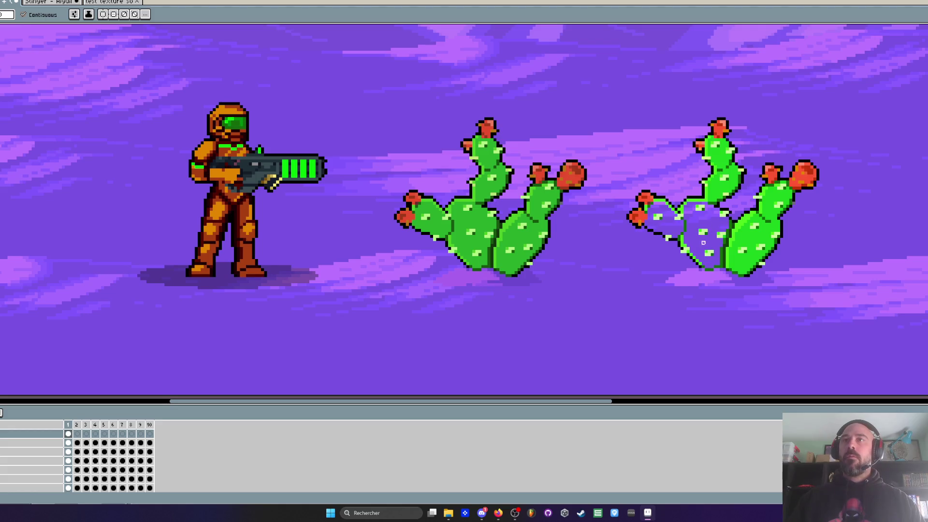
pyautogui.click(755, 243)
pyautogui.click(722, 158)
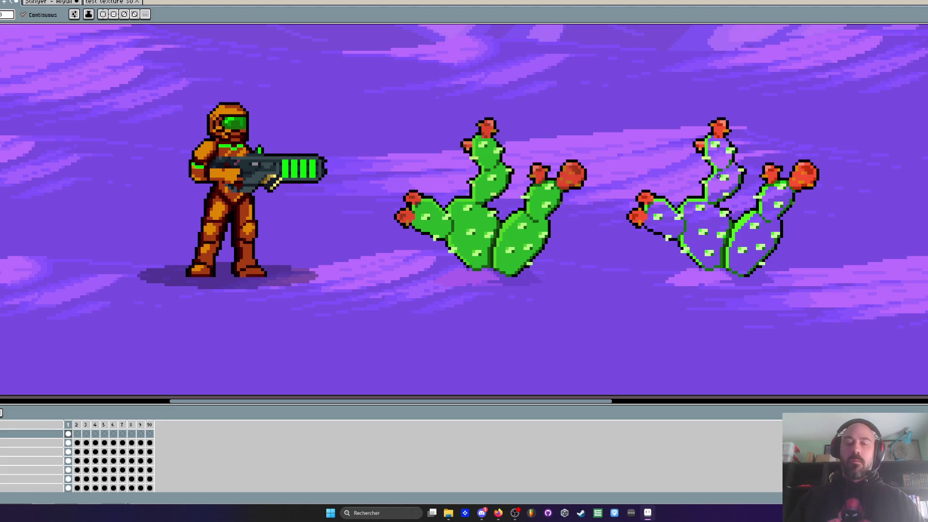
# - Erase the right cactus's lower body and the green stems between its fruits
pyautogui.press('b')
pyautogui.scroll(2, 692, 227)
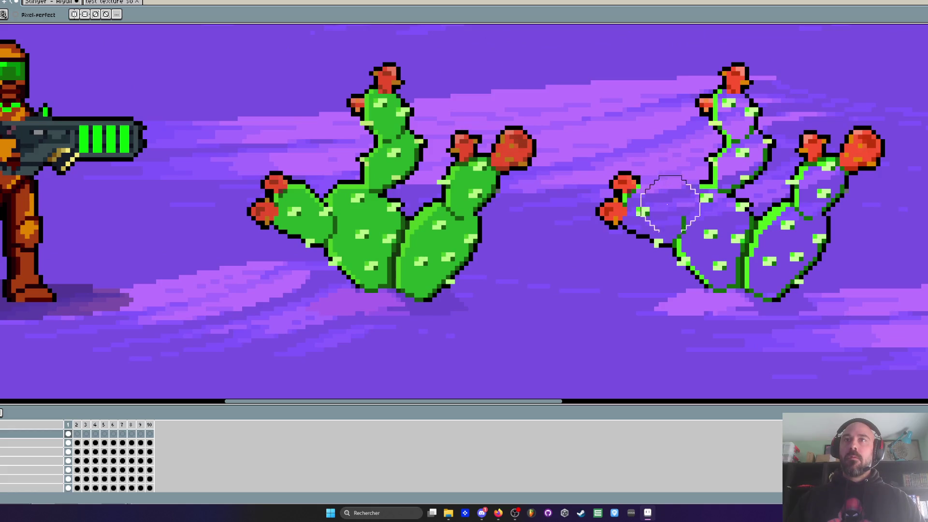
pyautogui.scroll(-2, 667, 208)
pyautogui.scroll(1, 663, 223)
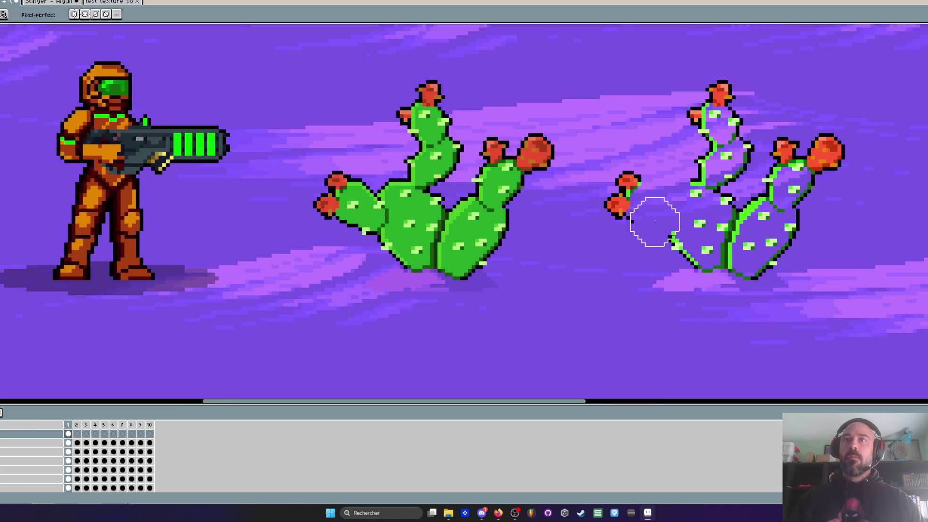
pyautogui.moveTo(651, 224)
pyautogui.mouseDown()
pyautogui.moveTo(750, 265)
pyautogui.moveTo(632, 284)
pyautogui.moveTo(779, 248)
pyautogui.moveTo(794, 199)
pyautogui.mouseUp()
pyautogui.scroll(2, 794, 200)
pyautogui.press('-')
pyautogui.press('-')
pyautogui.press('-')
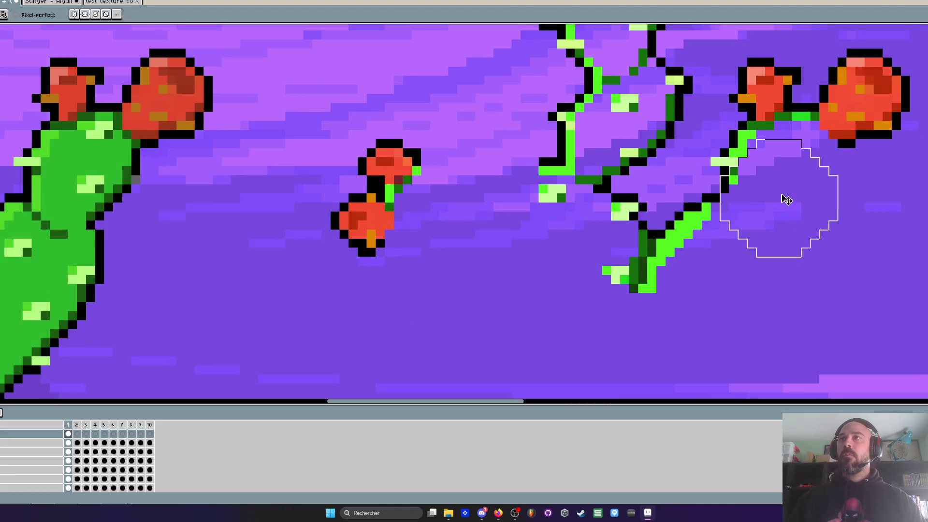
pyautogui.click(801, 131)
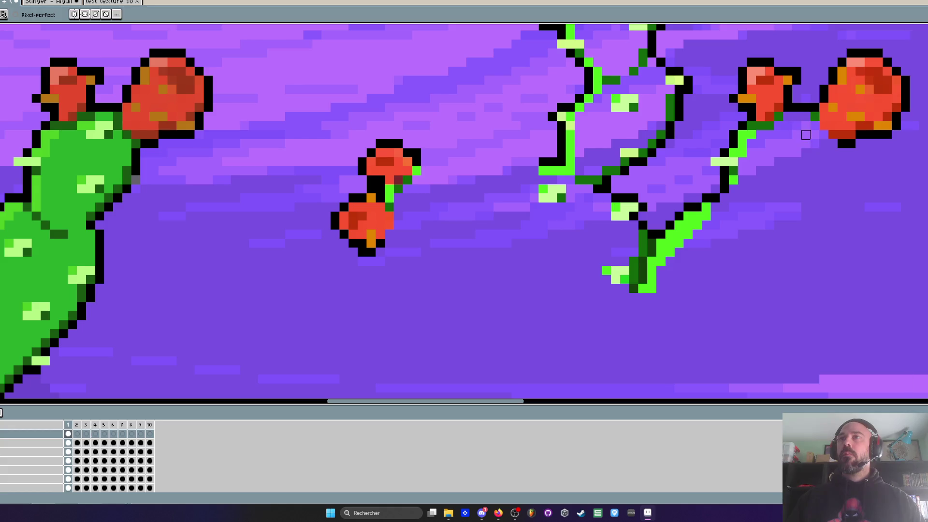
pyautogui.moveTo(778, 140)
pyautogui.mouseDown()
pyautogui.moveTo(730, 151)
pyautogui.moveTo(738, 176)
pyautogui.moveTo(674, 257)
pyautogui.moveTo(584, 249)
pyautogui.moveTo(593, 155)
pyautogui.mouseUp()
pyautogui.press('+')
pyautogui.press('+')
pyautogui.press('+')
pyautogui.moveTo(659, 242); pyautogui.dragTo(508, 162)
# - Wipe the last green pixels and vine around the fruits, then select the leftover red fruits
pyautogui.press('-')
pyautogui.press('-')
pyautogui.press('-')
pyautogui.scroll(1, 413, 193)
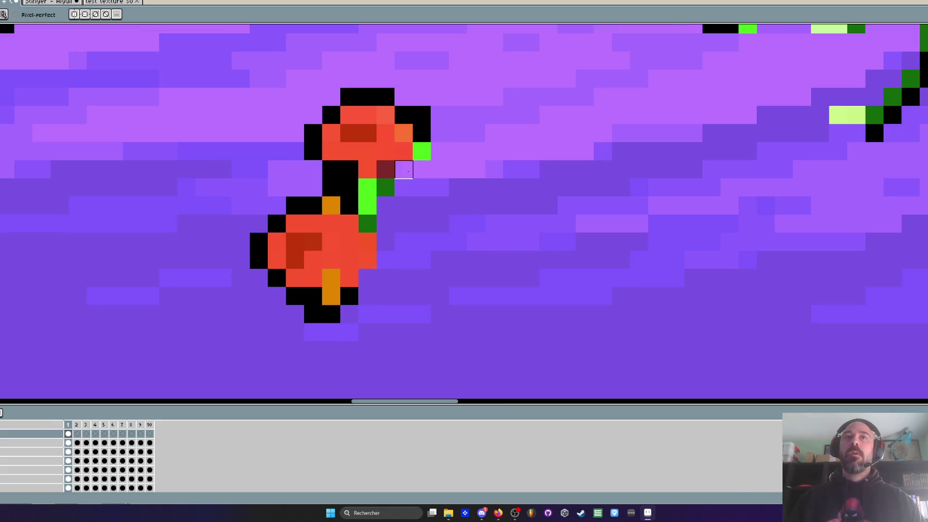
pyautogui.moveTo(369, 187); pyautogui.dragTo(368, 206)
pyautogui.scroll(-3, 394, 203)
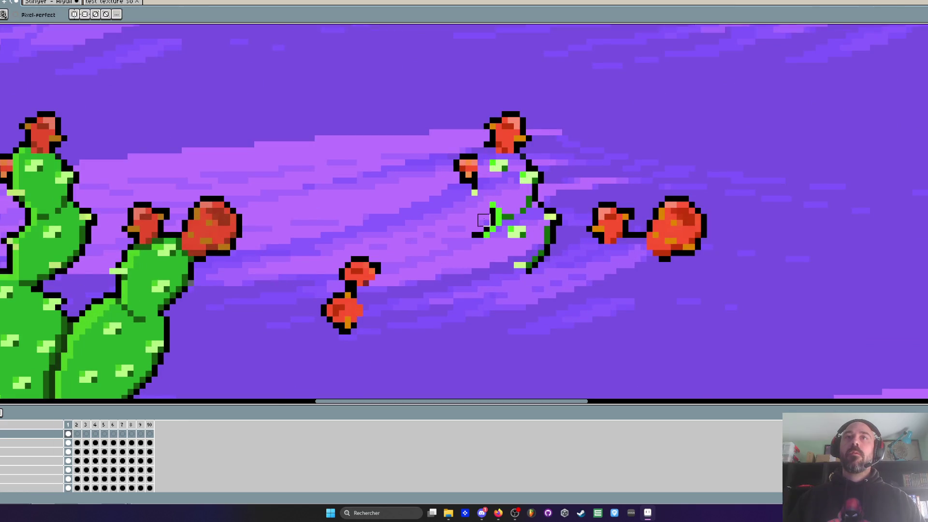
pyautogui.press('+')
pyautogui.press('+')
pyautogui.press('+')
pyautogui.moveTo(508, 202)
pyautogui.mouseDown()
pyautogui.moveTo(524, 252)
pyautogui.moveTo(538, 262)
pyautogui.moveTo(435, 126)
pyautogui.mouseUp()
pyautogui.scroll(-2, 536, 256)
pyautogui.press('m')
pyautogui.click(388, 124)
pyautogui.scroll(-2, 388, 124)
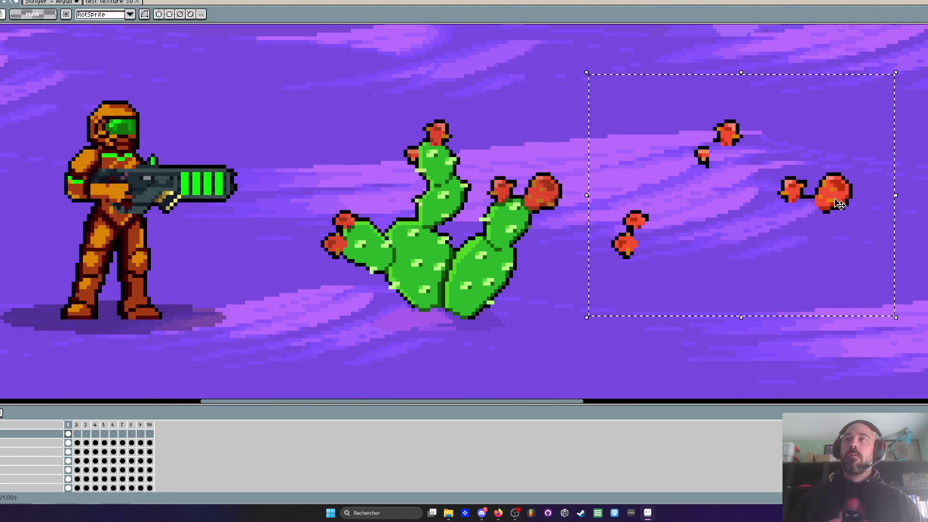
# - Delete the selected red fruits and move the remaining cactus to the middle of the scene
pyautogui.press('Delete')
pyautogui.hotkey('ctrl', 't')
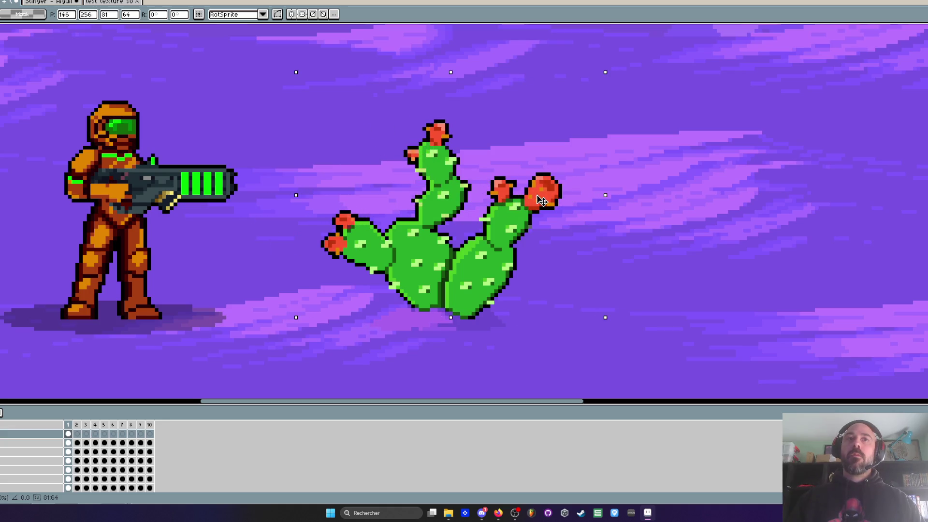
pyautogui.scroll(-2, 543, 201)
pyautogui.press('Return')
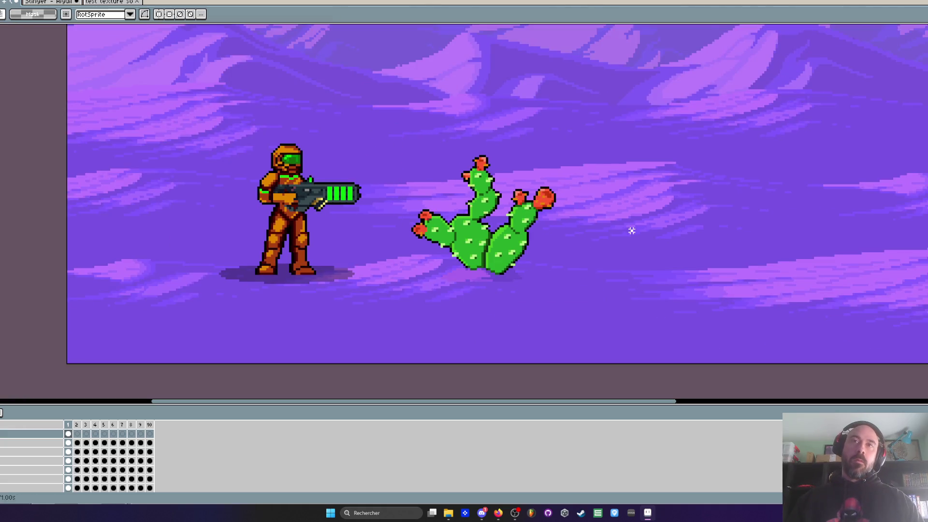
pyautogui.hotkey('ctrl', 't')
pyautogui.moveTo(603, 332)
pyautogui.mouseDown()
pyautogui.moveTo(382, 329)
pyautogui.moveTo(392, 325)
pyautogui.mouseUp()
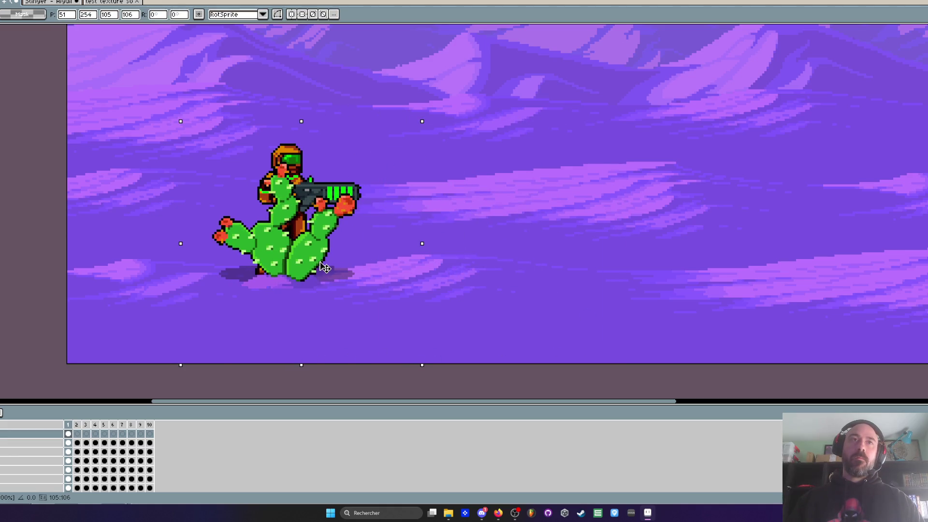
pyautogui.scroll(-3, 324, 268)
pyautogui.moveTo(325, 267); pyautogui.dragTo(386, 265)
pyautogui.scroll(3, 387, 265)
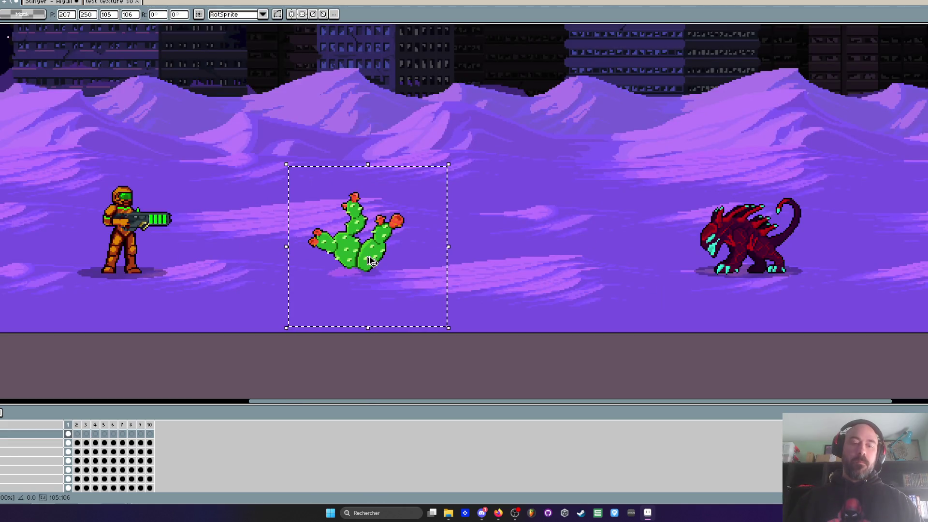
# - Remove the cactus from the level scene and select an area on the props sprite sheet
pyautogui.press('Delete')
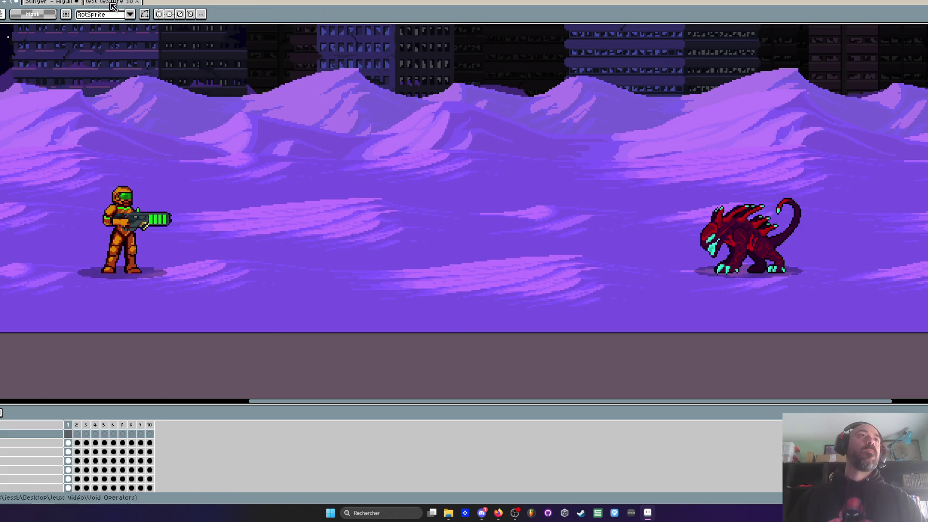
pyautogui.click(110, 2)
pyautogui.moveTo(362, 148); pyautogui.dragTo(584, 328)
# - Clear the props-sheet area, paste the cactus onto the purple sand mound, then view the sand texture
pyautogui.press('Delete')
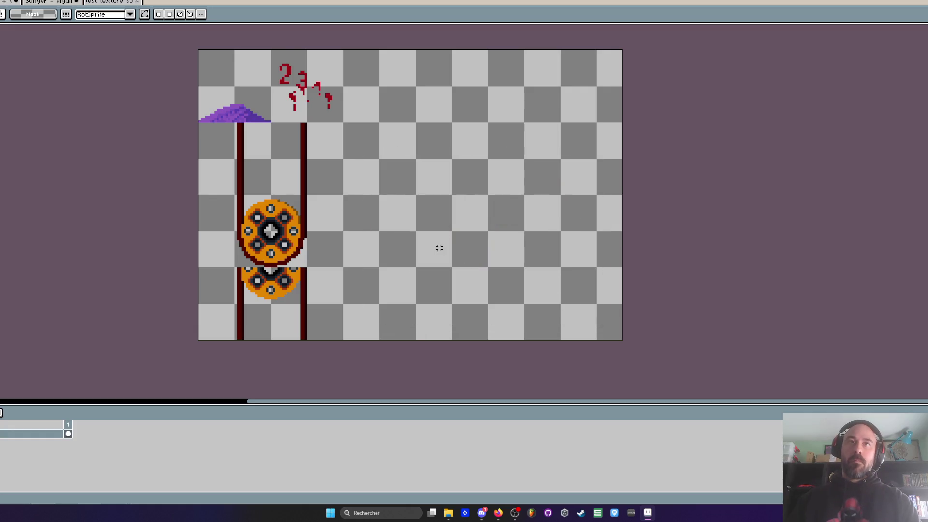
pyautogui.hotkey('ctrl', 'v')
pyautogui.moveTo(447, 225); pyautogui.dragTo(491, 290)
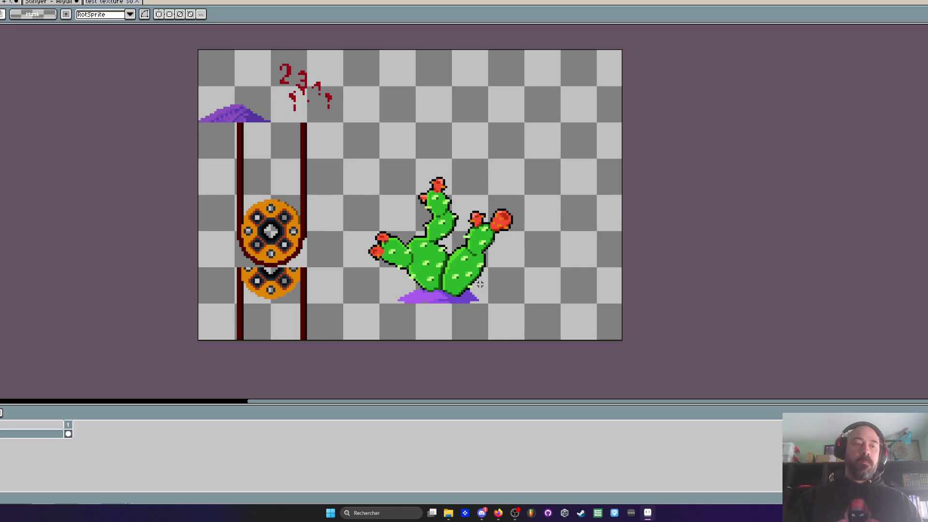
pyautogui.scroll(1, 420, 257)
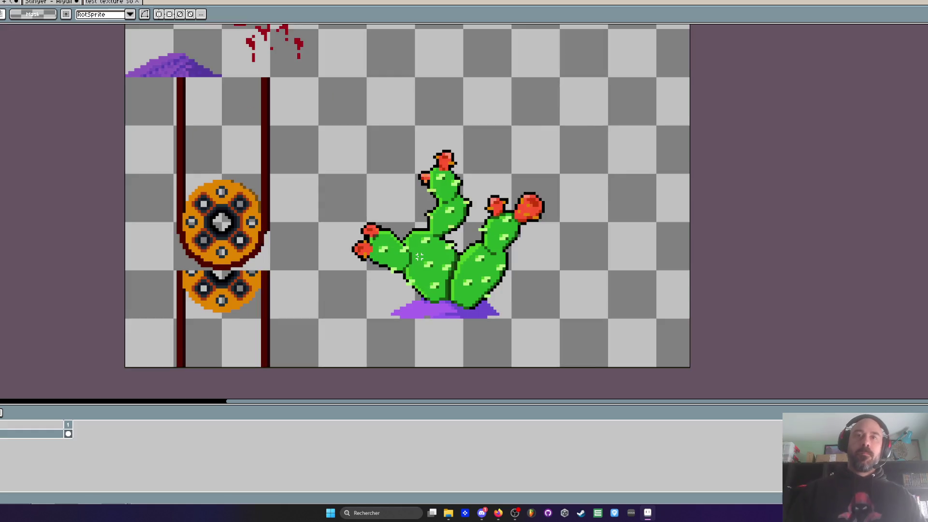
pyautogui.scroll(-1, 254, 124)
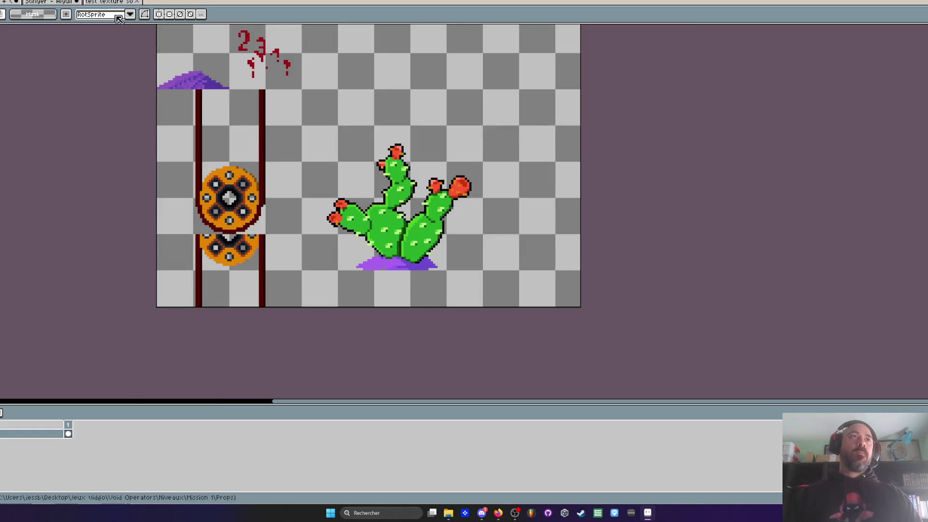
pyautogui.click(107, 2)
pyautogui.scroll(-2, 293, 170)
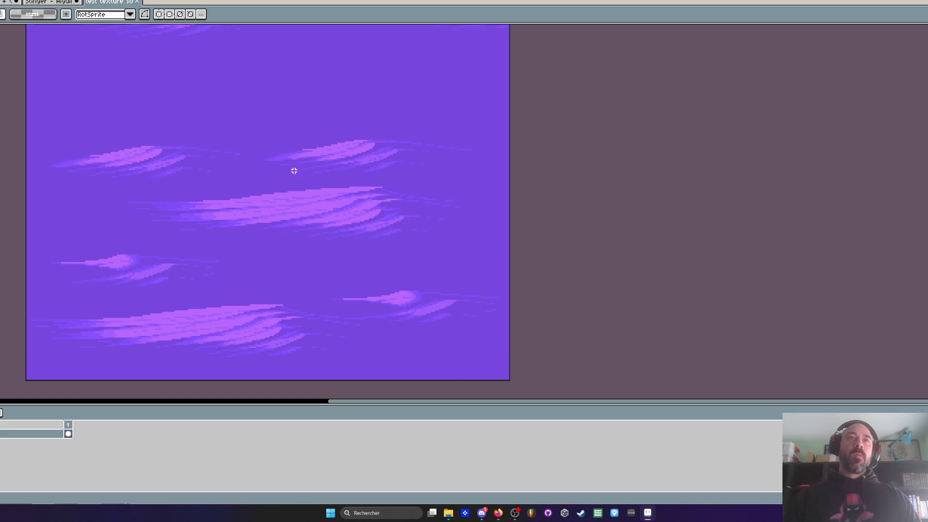
# - Copy a patch of purple sand texture from another document and paste it beside the cactus
pyautogui.moveTo(292, 128); pyautogui.dragTo(349, 185)
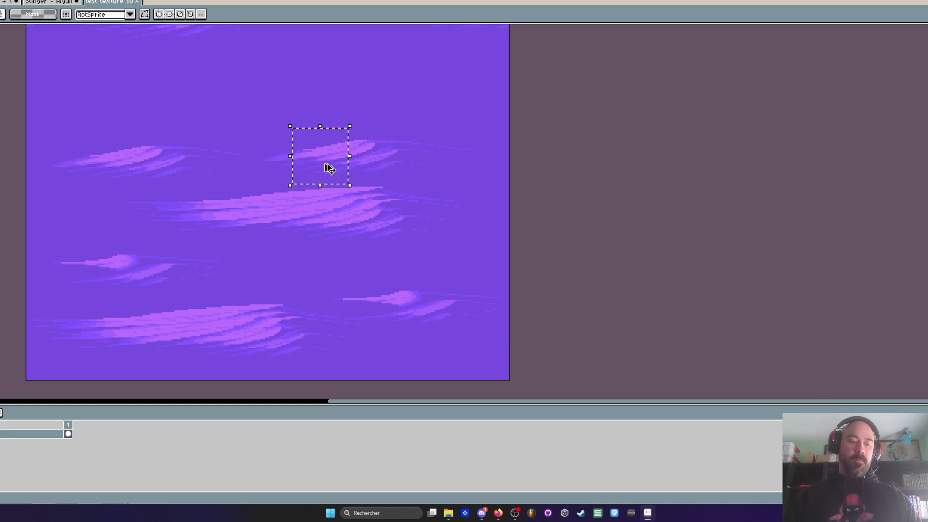
pyautogui.click(49, 1)
pyautogui.hotkey('alt', 'v')
pyautogui.press('Escape')
pyautogui.hotkey('ctrl', 'Tab')
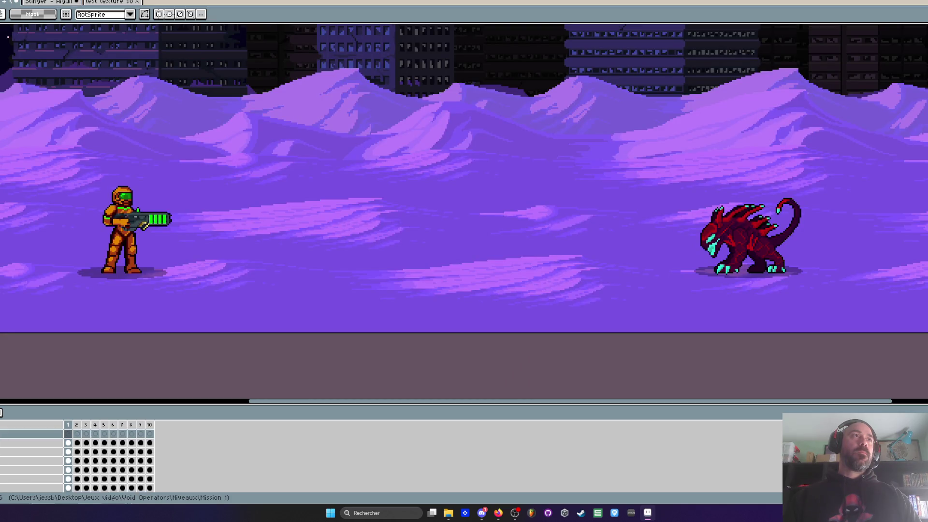
pyautogui.hotkey('ctrl', 'Tab')
pyautogui.scroll(2, 436, 121)
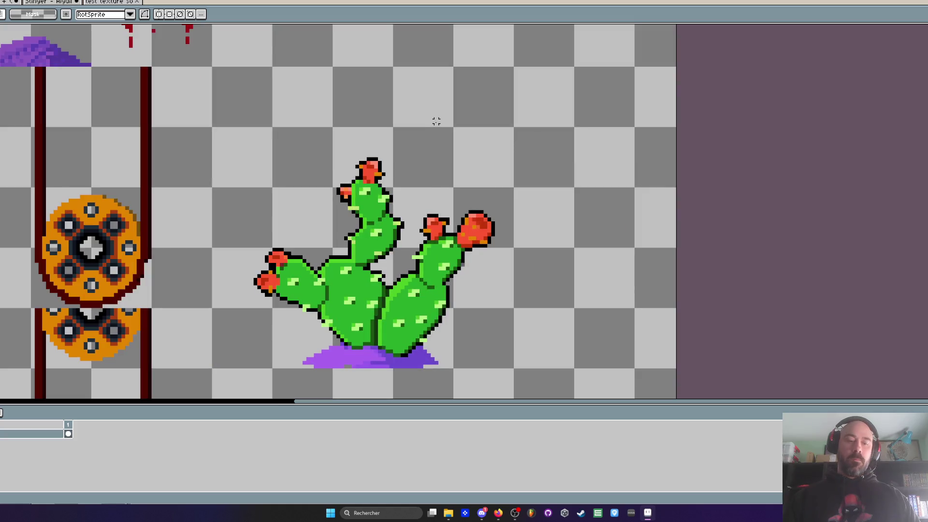
pyautogui.moveTo(674, 242)
pyautogui.mouseDown()
pyautogui.moveTo(564, 338)
pyautogui.moveTo(551, 124)
pyautogui.moveTo(515, 172)
pyautogui.mouseUp()
pyautogui.press('Return')
pyautogui.scroll(2, 509, 145)
# - Magic-wand select the mound's light-purple area and sample its colour for the pencil
pyautogui.press('i')
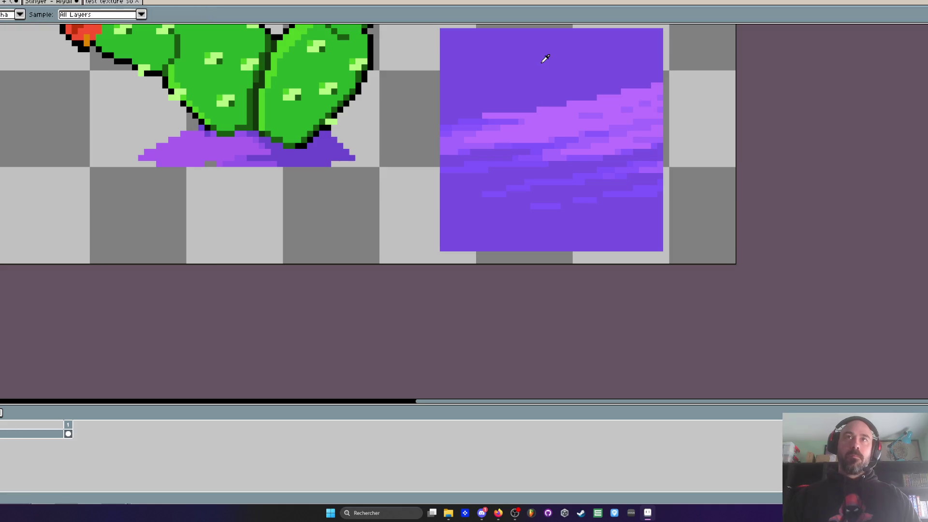
pyautogui.press('w')
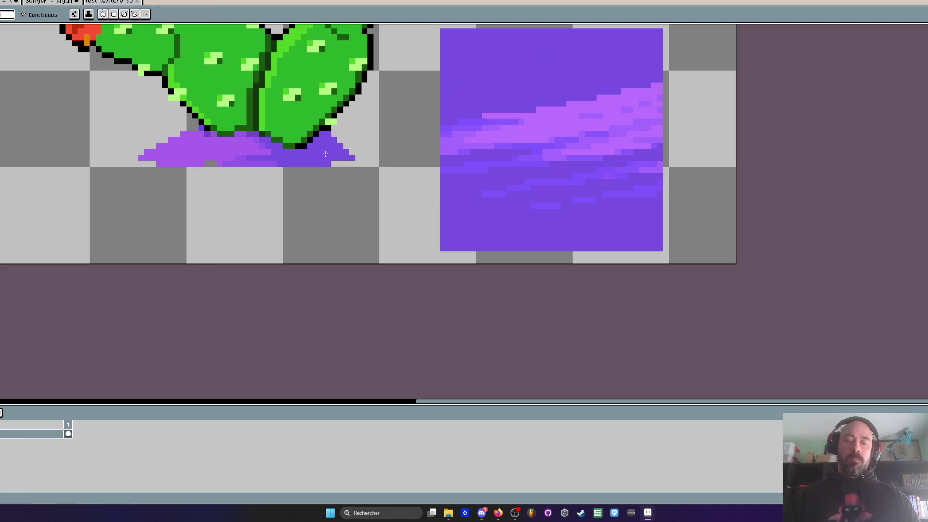
pyautogui.scroll(1, 198, 140)
pyautogui.click(201, 151)
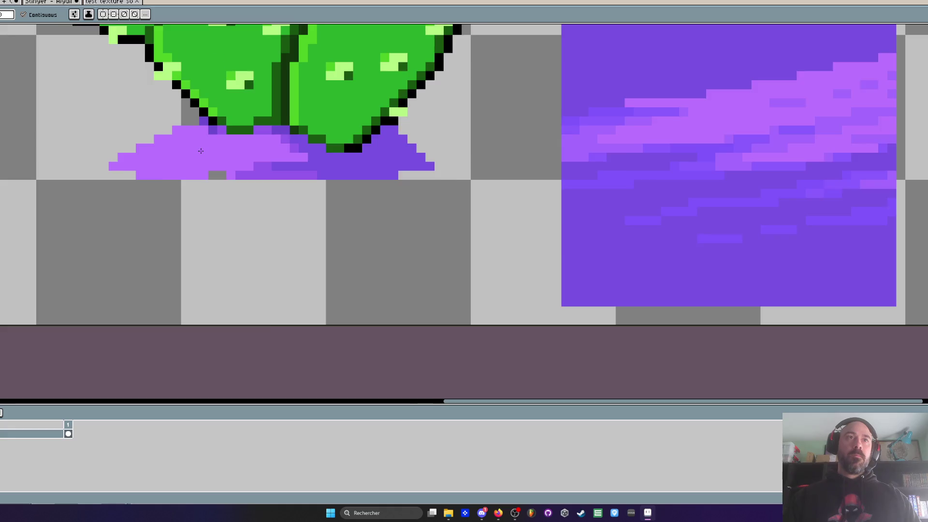
pyautogui.scroll(-1, 200, 151)
pyautogui.press('i')
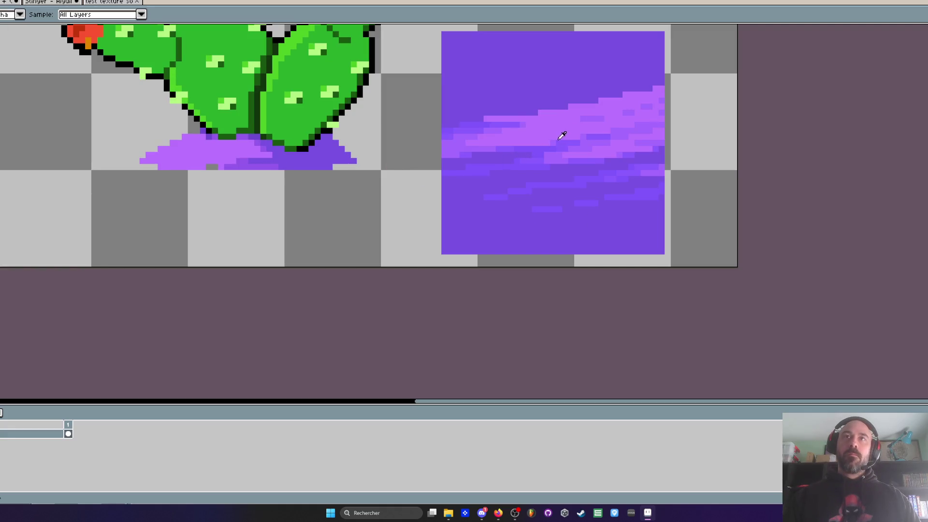
pyautogui.scroll(2, 217, 127)
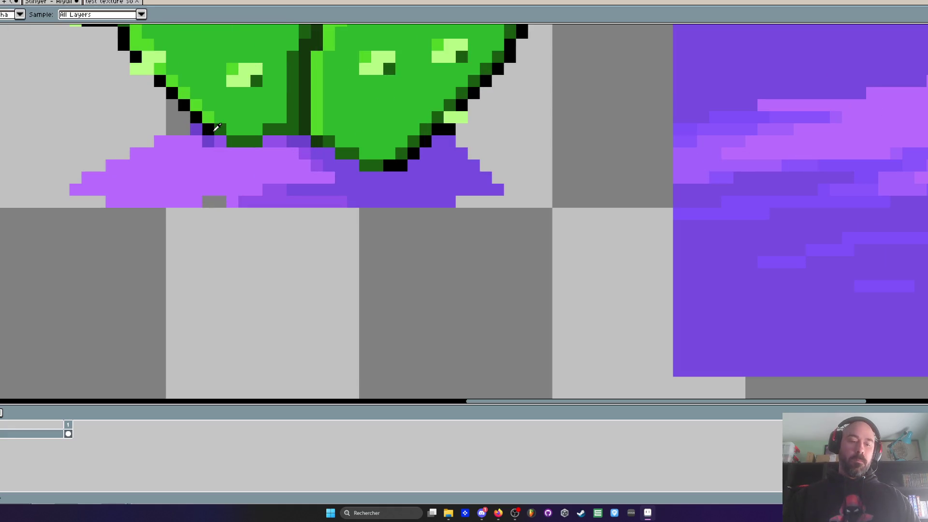
pyautogui.press('b')
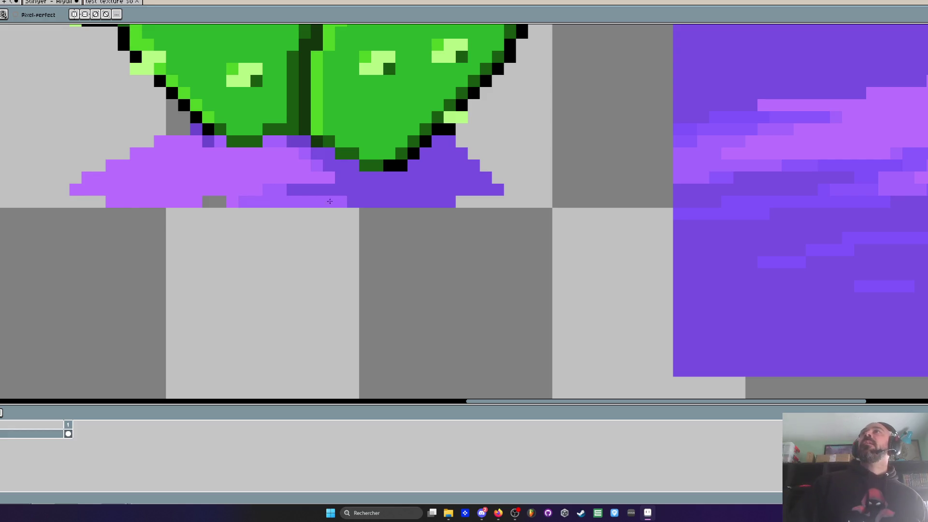
pyautogui.scroll(-2, 330, 201)
pyautogui.scroll(1, 315, 189)
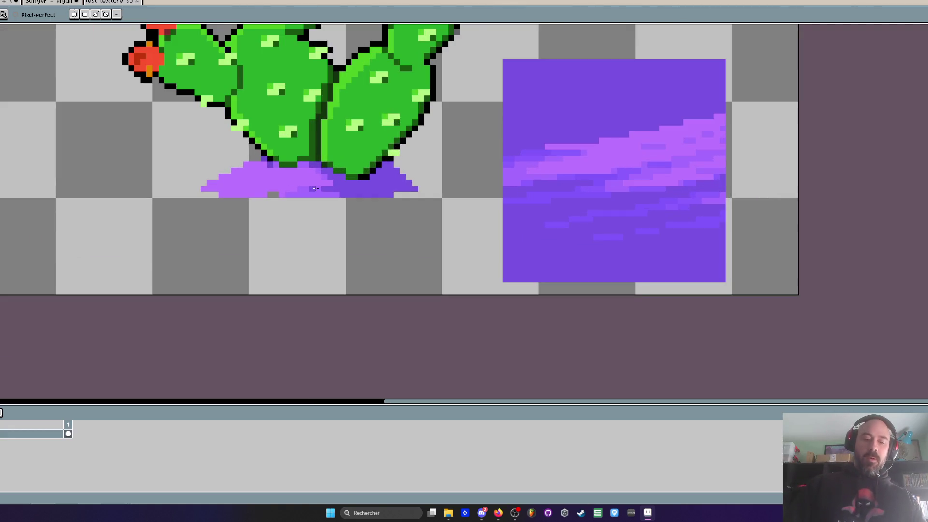
pyautogui.scroll(1, 315, 188)
# - Delete the purple strip beneath the mound and clear the selection
pyautogui.press('m')
pyautogui.moveTo(96, 193); pyautogui.dragTo(510, 269)
pyautogui.press('Delete')
pyautogui.hotkey('ctrl', 'd')
pyautogui.scroll(-2, 448, 221)
pyautogui.scroll(2, 448, 222)
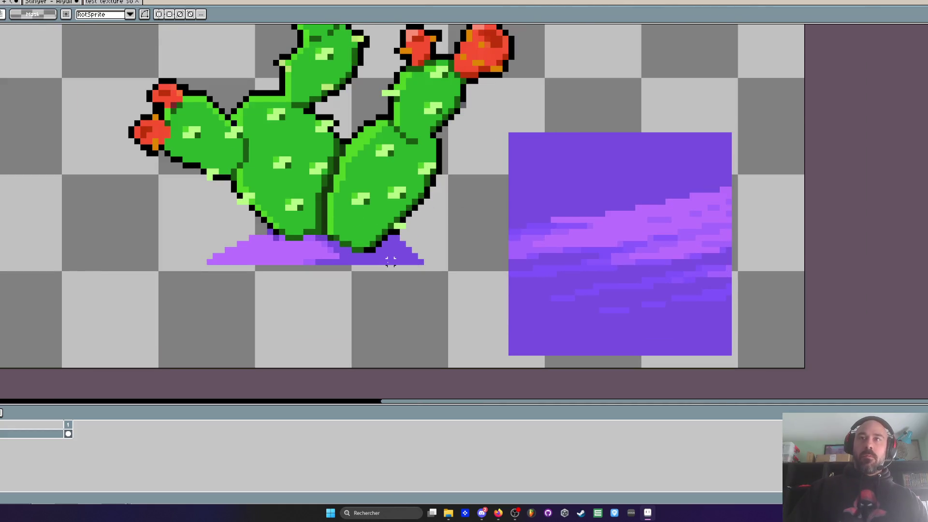
# - Sample a purple from the mound and paint it across the mound with the pencil
pyautogui.press('i')
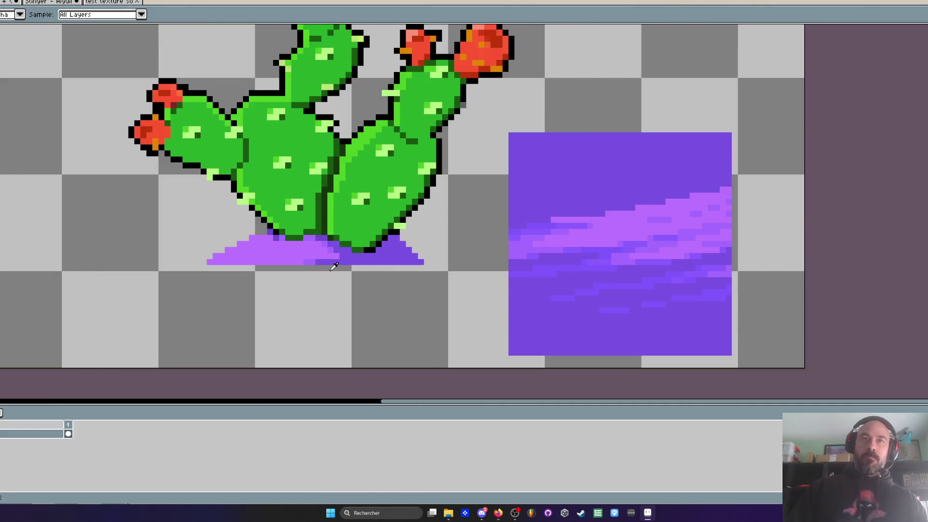
pyautogui.scroll(3, 334, 267)
pyautogui.press('b')
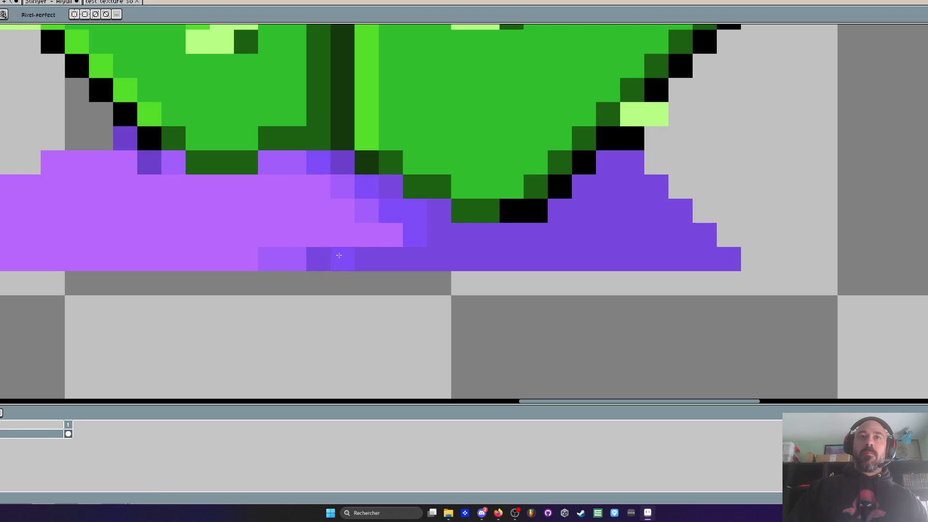
pyautogui.scroll(-3, 534, 259)
pyautogui.press('i')
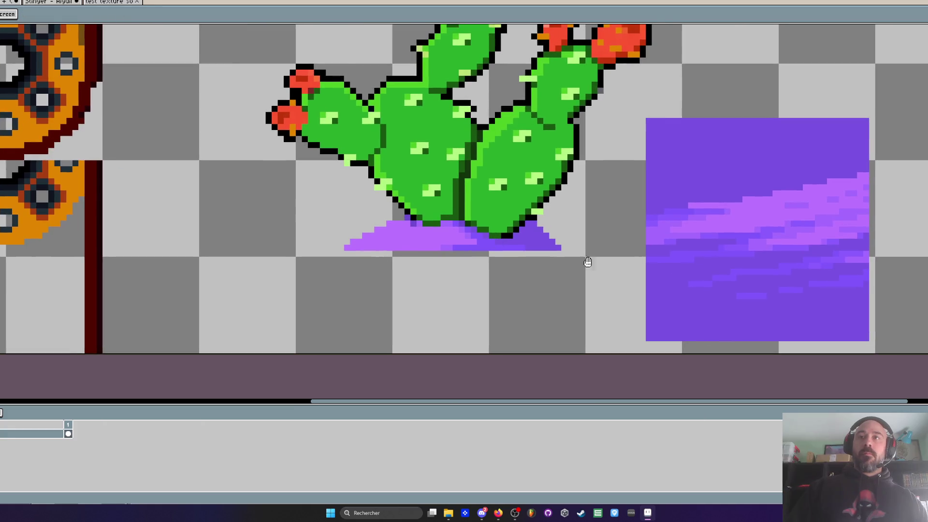
pyautogui.scroll(2, 594, 234)
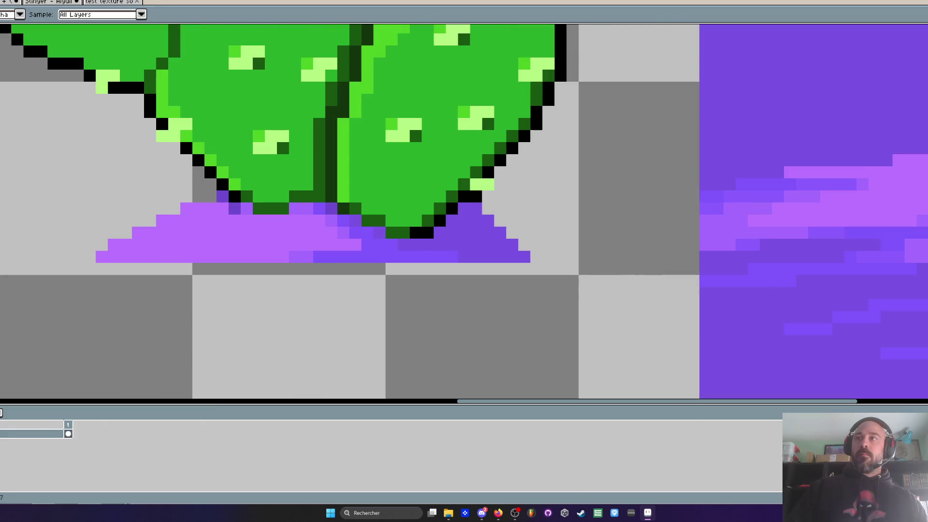
pyautogui.click(924, 214)
pyautogui.press('b')
pyautogui.scroll(1, 280, 218)
pyautogui.moveTo(188, 198)
pyautogui.mouseDown()
pyautogui.moveTo(164, 222)
pyautogui.moveTo(180, 233)
pyautogui.moveTo(129, 216)
pyautogui.moveTo(375, 266)
pyautogui.moveTo(179, 274)
pyautogui.moveTo(140, 293)
pyautogui.mouseUp()
# - Darken a couple of pixels on the mound's left and lighten two purple pixels inside it
pyautogui.scroll(-2, 140, 292)
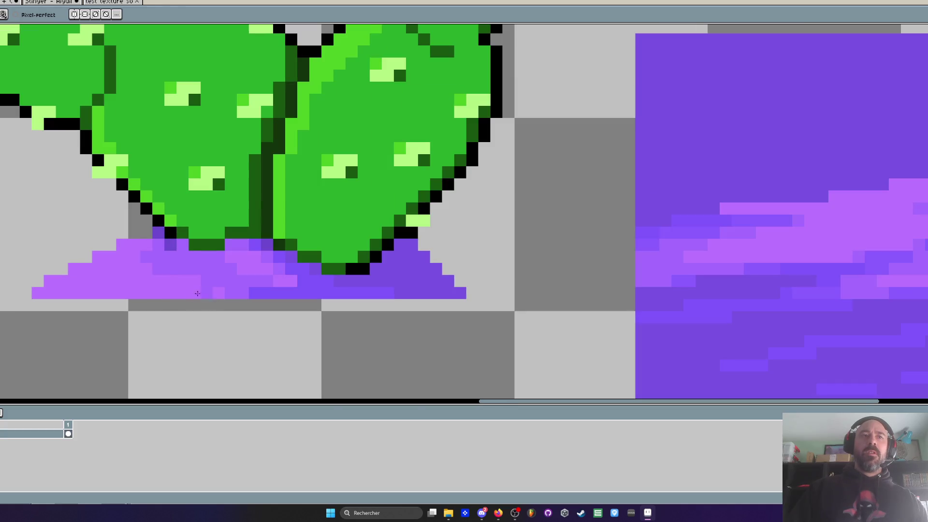
pyautogui.scroll(2, 63, 209)
pyautogui.moveTo(45, 228); pyautogui.dragTo(20, 227)
pyautogui.scroll(-2, 22, 227)
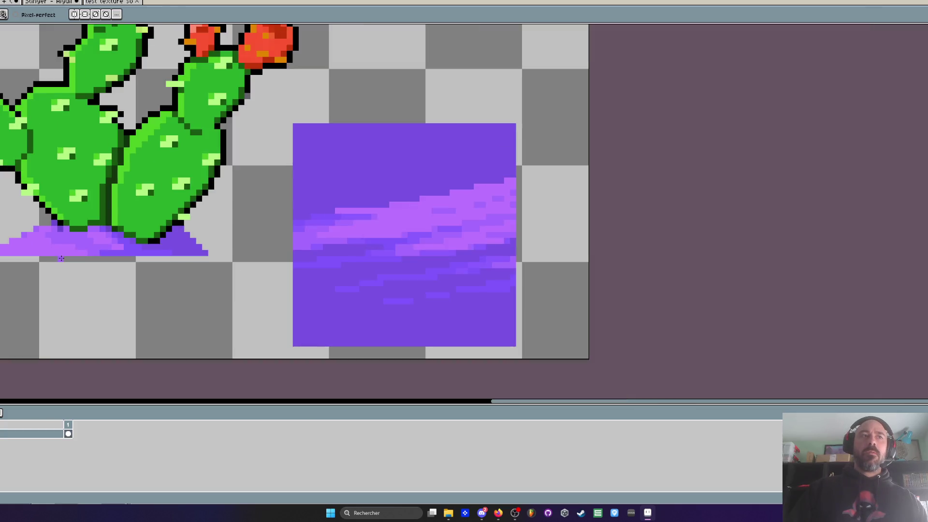
pyautogui.scroll(1, 49, 193)
pyautogui.scroll(-2, 48, 191)
pyautogui.scroll(2, 155, 208)
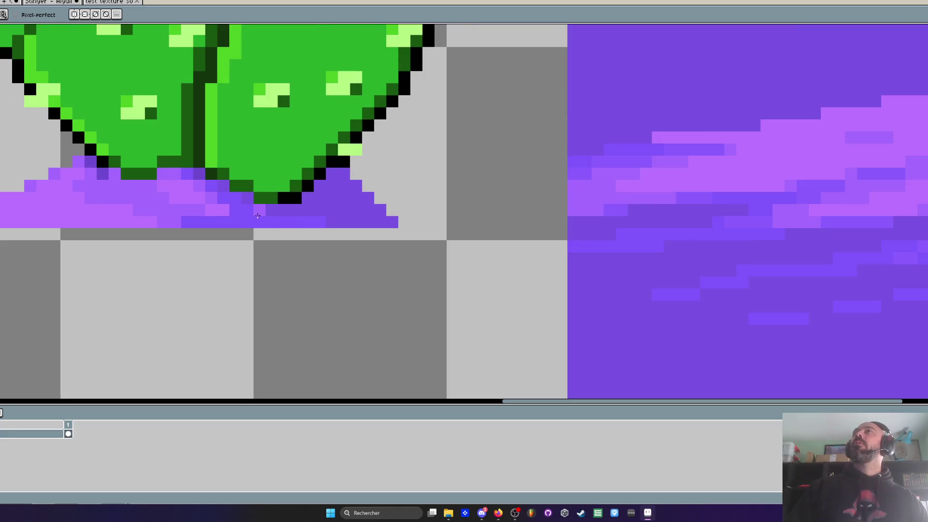
pyautogui.scroll(2, 258, 215)
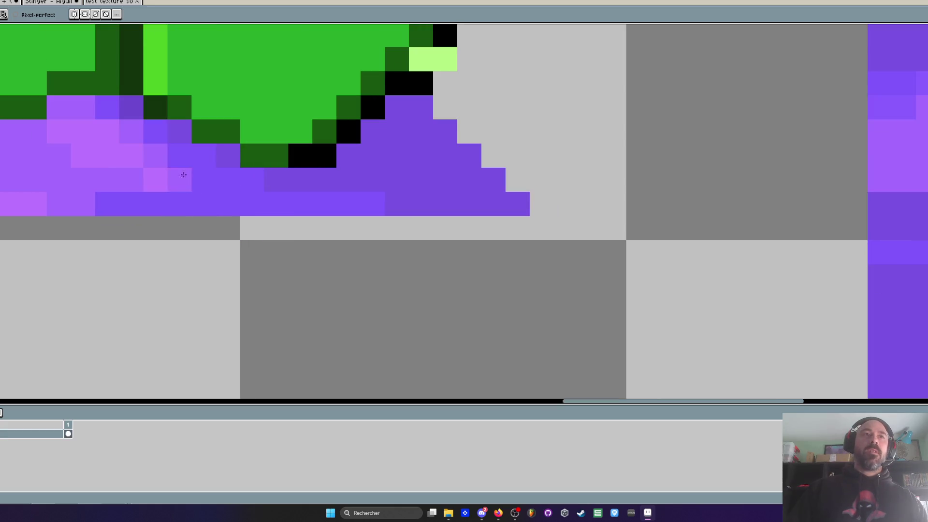
pyautogui.click(251, 180)
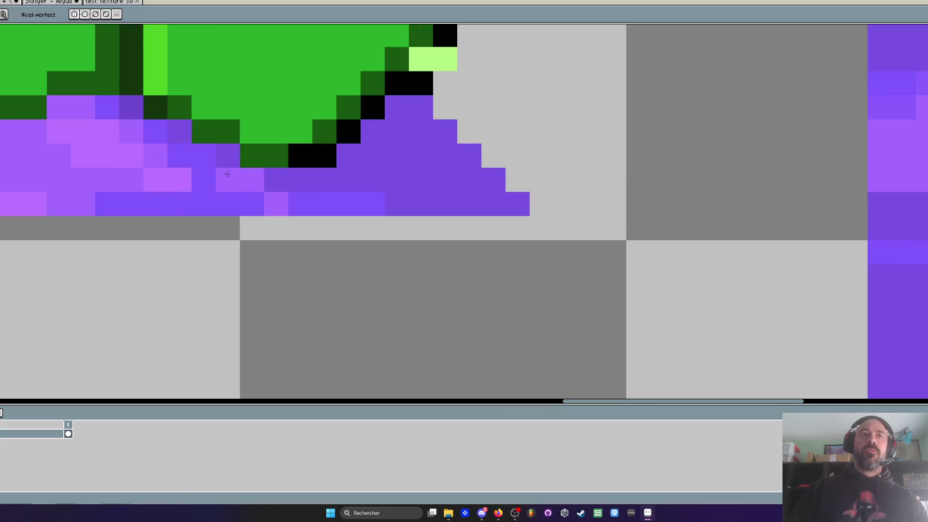
pyautogui.click(179, 156)
pyautogui.scroll(-5, 194, 160)
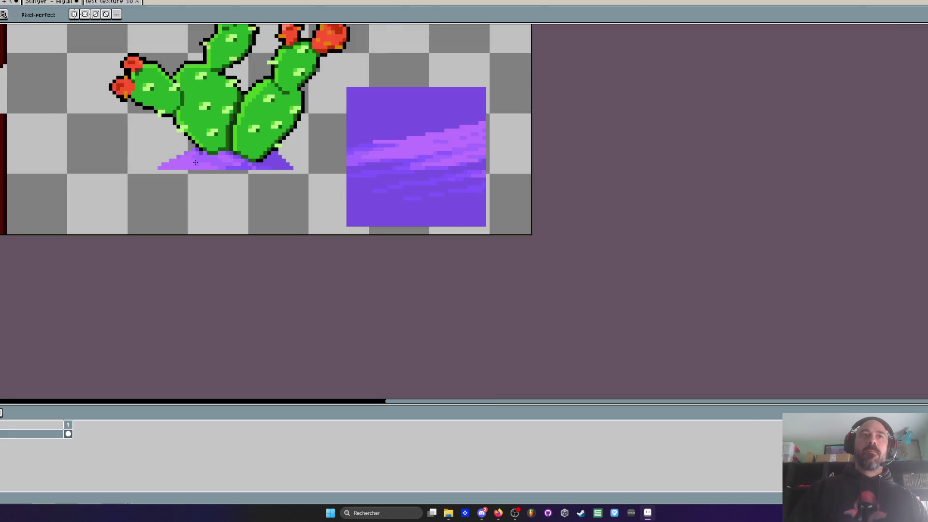
pyautogui.scroll(1, 195, 163)
# - Fill the mound's right part with darker purple, then undo that edit
pyautogui.moveTo(207, 238); pyautogui.dragTo(250, 235)
pyautogui.scroll(2, 301, 240)
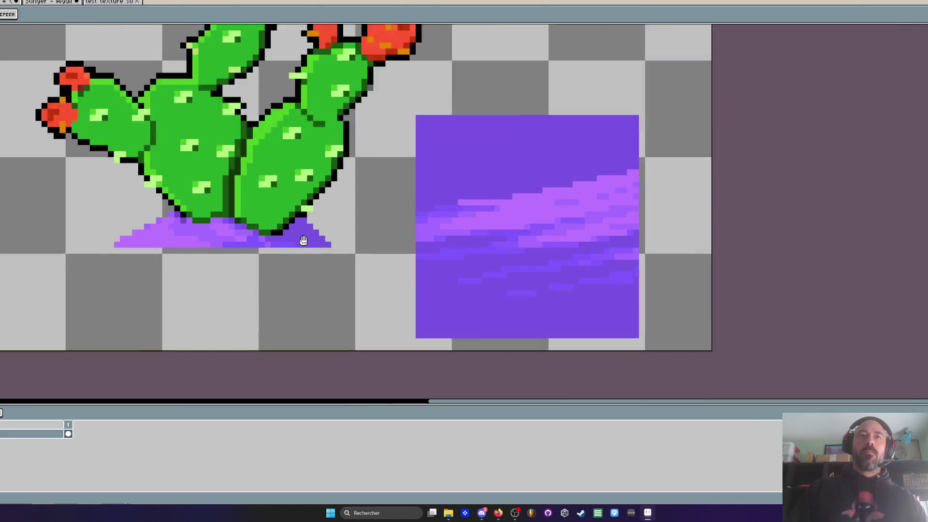
pyautogui.scroll(2, 311, 234)
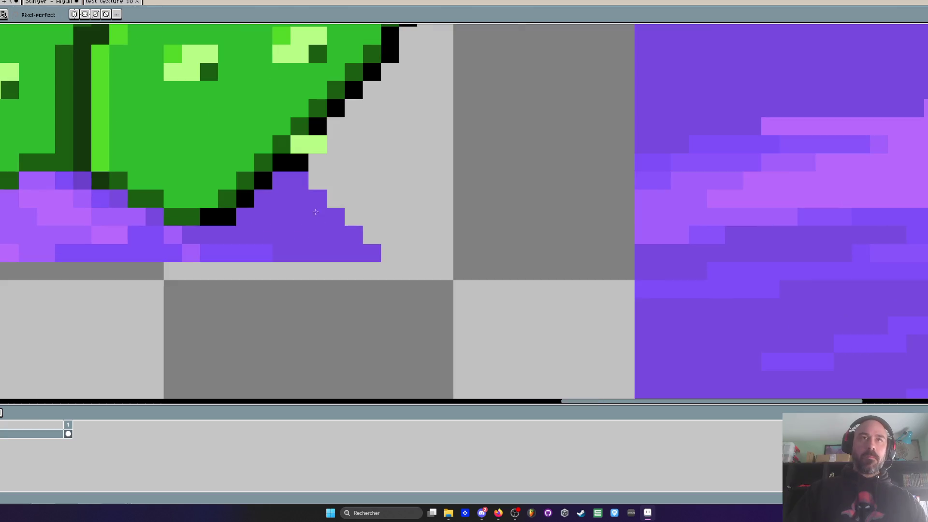
pyautogui.click(410, 253)
pyautogui.hotkey('ctrl', 'z')
pyautogui.hotkey('ctrl', 'z')
pyautogui.hotkey('ctrl', 'z')
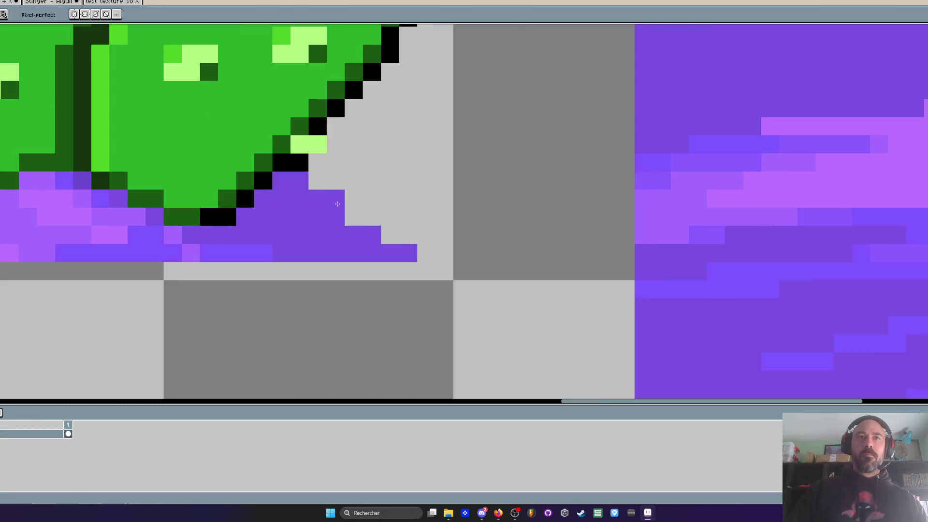
pyautogui.scroll(-4, 317, 197)
pyautogui.scroll(2, 316, 197)
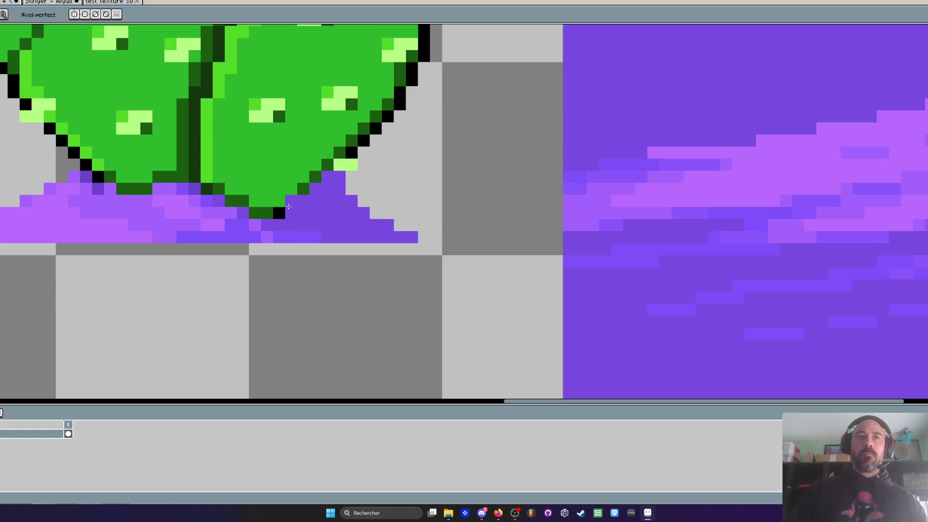
pyautogui.scroll(-3, 311, 212)
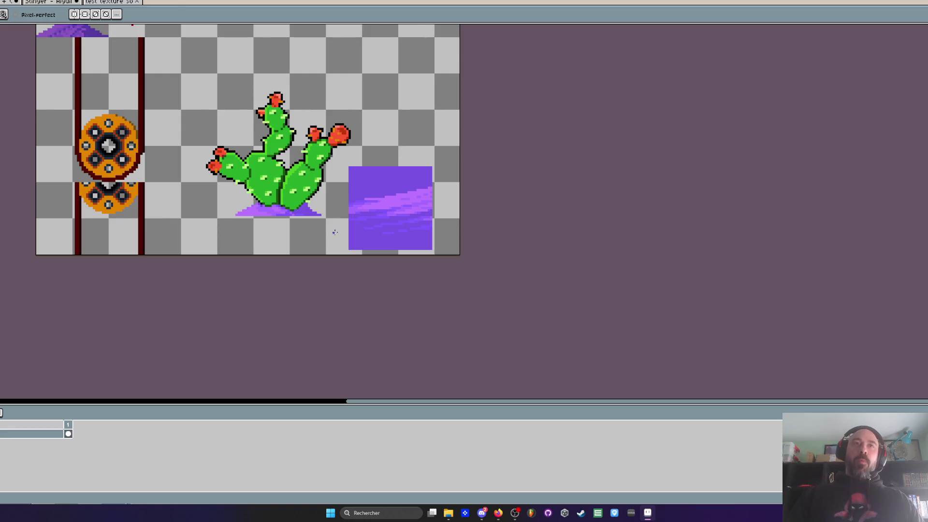
pyautogui.scroll(1, 333, 232)
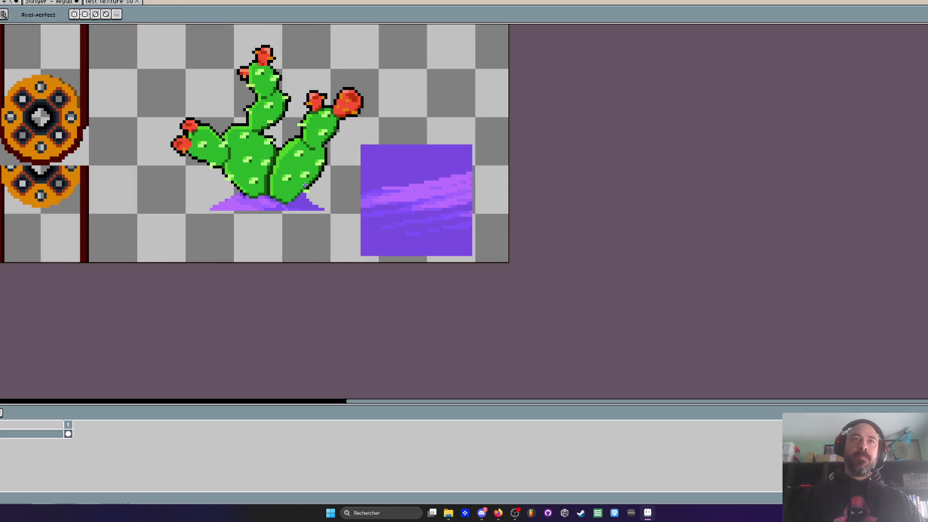
pyautogui.scroll(-1, 344, 173)
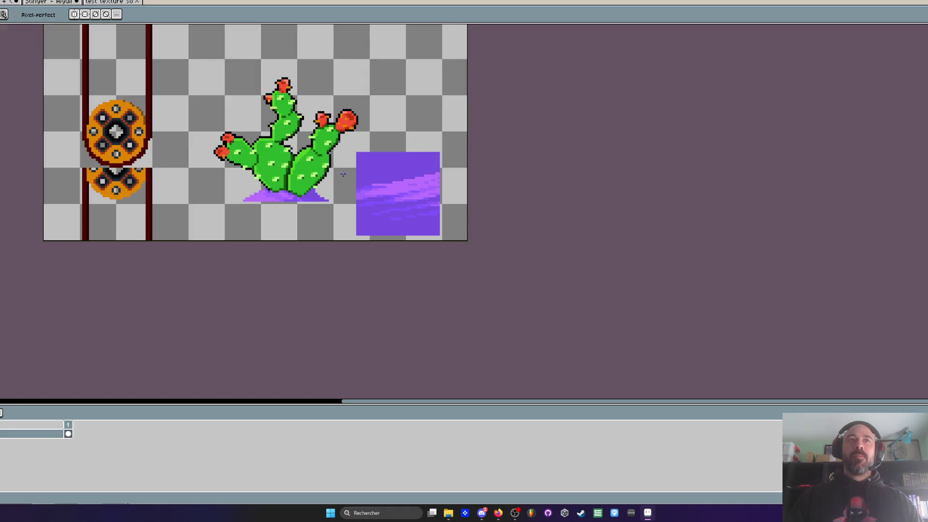
pyautogui.scroll(1, 343, 173)
pyautogui.press('m')
pyautogui.moveTo(349, 145)
pyautogui.mouseDown()
pyautogui.moveTo(491, 282)
pyautogui.moveTo(489, 290)
pyautogui.mouseUp()
pyautogui.press('Delete')
pyautogui.scroll(3, 255, 135)
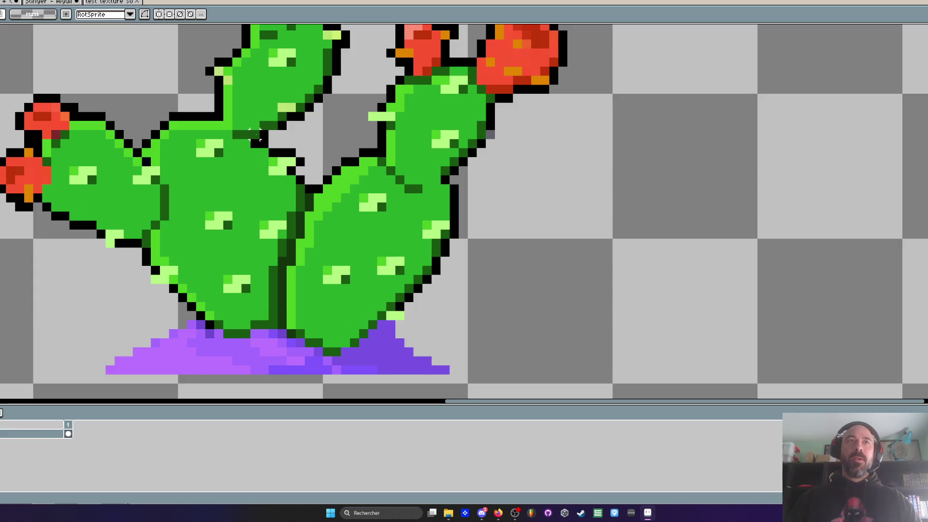
pyautogui.press('i')
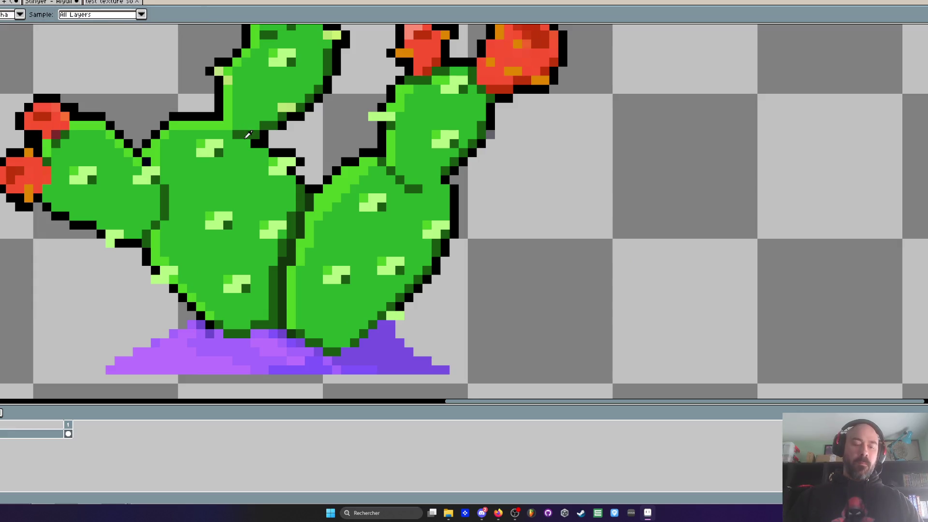
pyautogui.press('b')
pyautogui.scroll(-4, 214, 114)
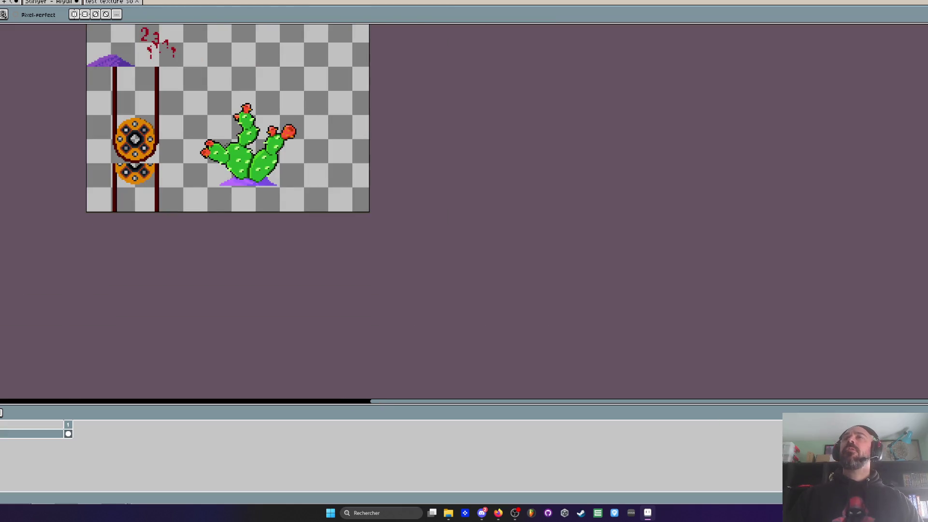
pyautogui.scroll(5, 270, 140)
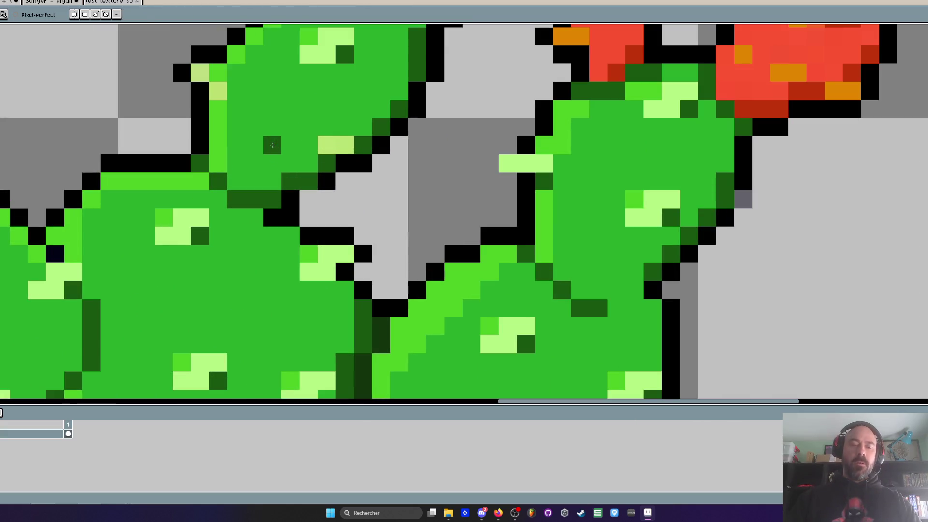
pyautogui.press('i')
pyautogui.click(270, 140)
pyautogui.press('b')
pyautogui.click(235, 199)
pyautogui.click(272, 218)
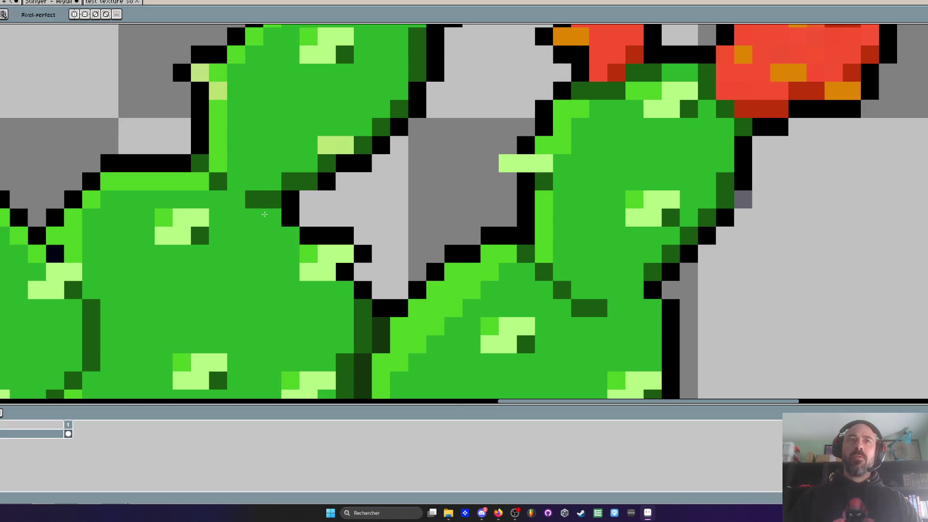
pyautogui.scroll(-4, 264, 214)
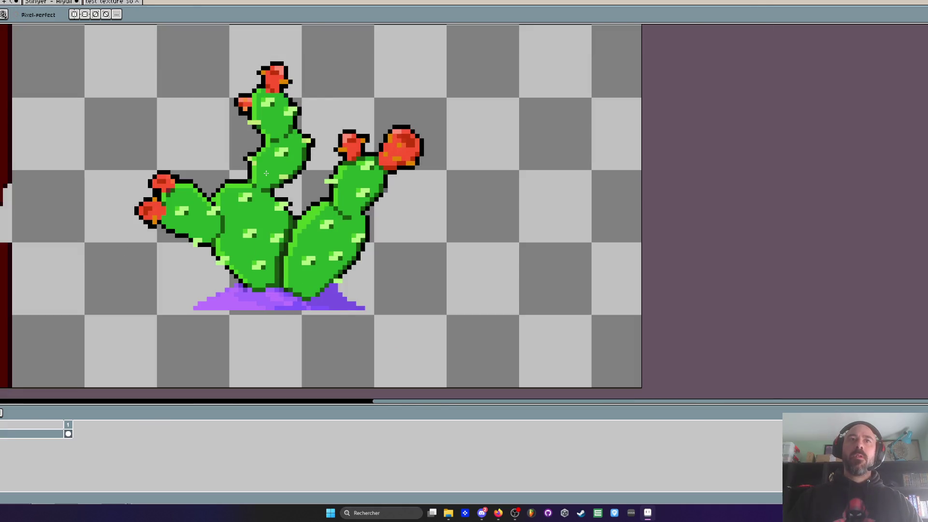
pyautogui.scroll(3, 253, 215)
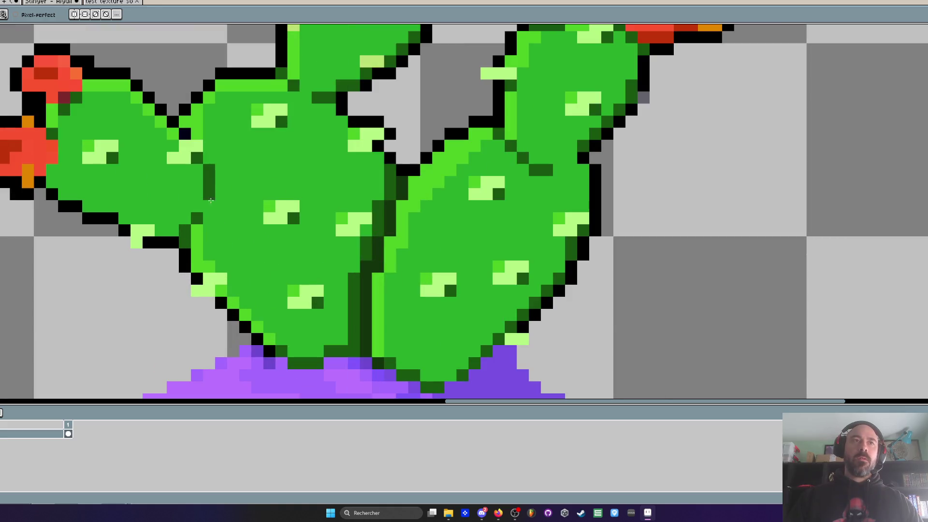
pyautogui.scroll(-3, 196, 229)
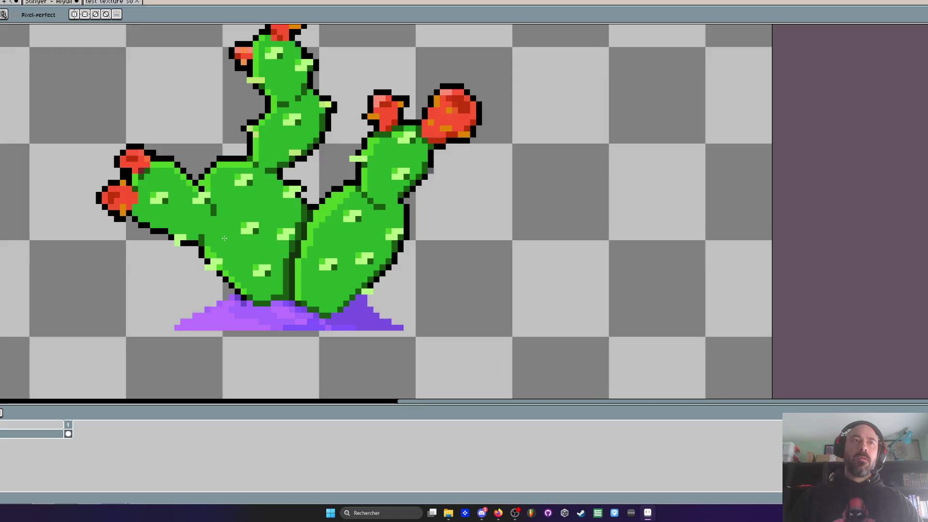
pyautogui.scroll(3, 202, 236)
pyautogui.keyDown('alt'); pyautogui.click(220, 184); pyautogui.keyUp('alt')
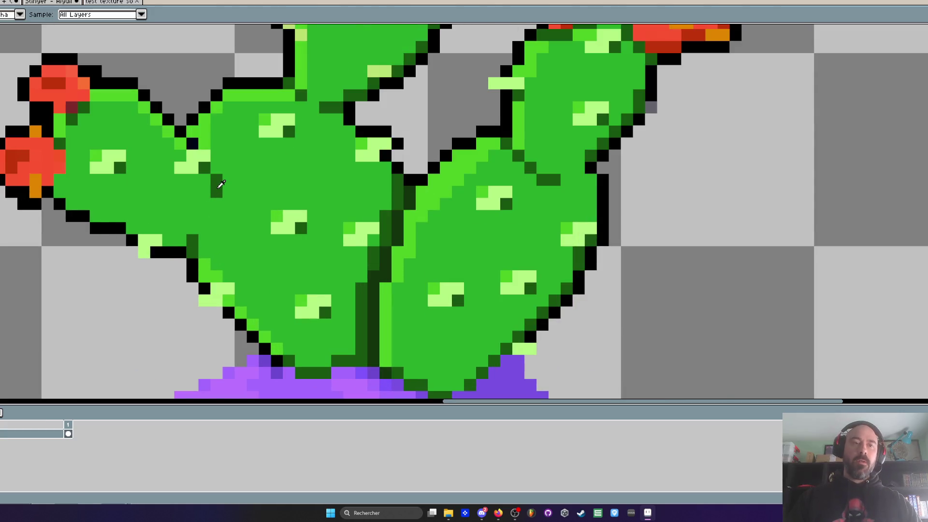
pyautogui.click(214, 226)
pyautogui.hotkey('ctrl', 'z')
pyautogui.click(216, 204)
pyautogui.click(204, 241)
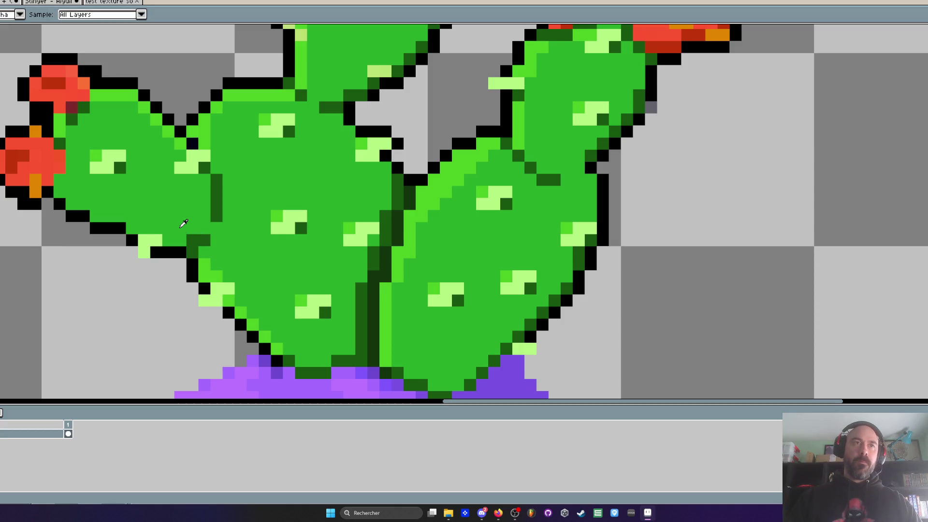
pyautogui.scroll(-2, 183, 223)
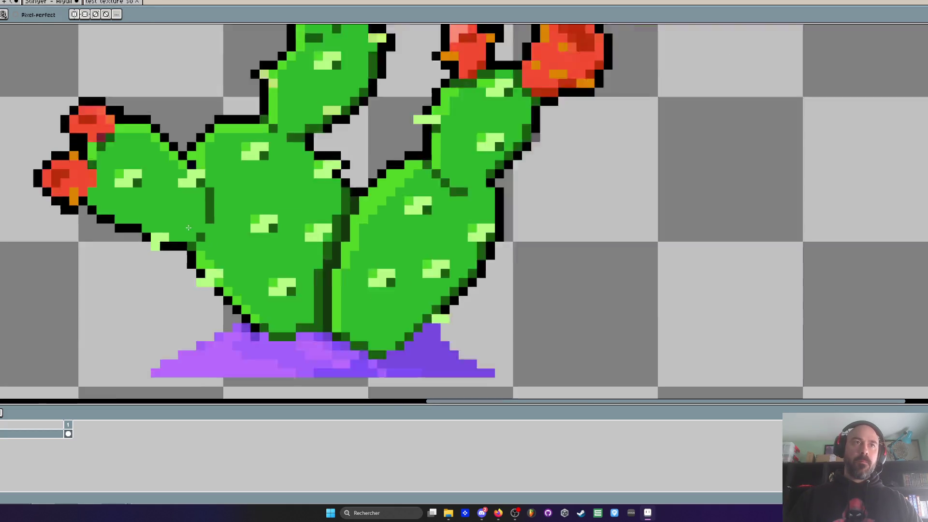
pyautogui.scroll(-2, 234, 239)
pyautogui.scroll(1, 242, 239)
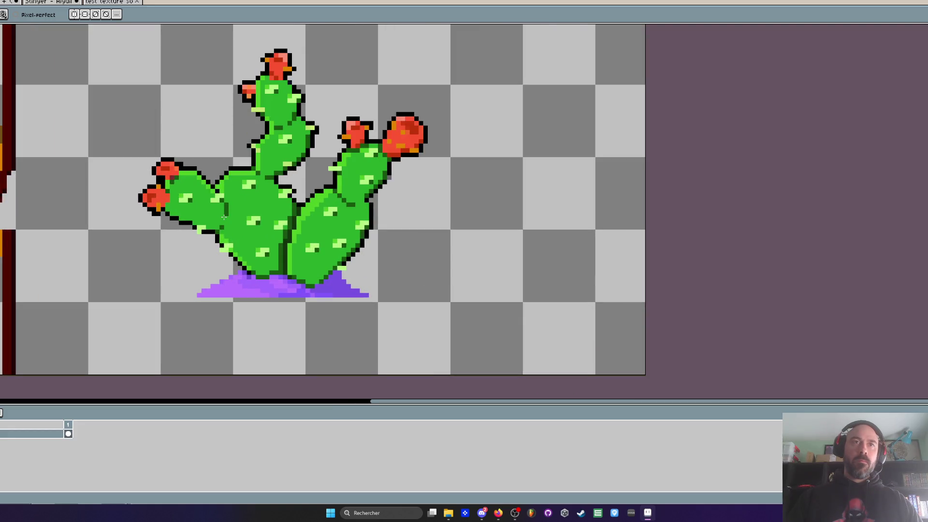
pyautogui.scroll(2, 224, 218)
pyautogui.press('alt')
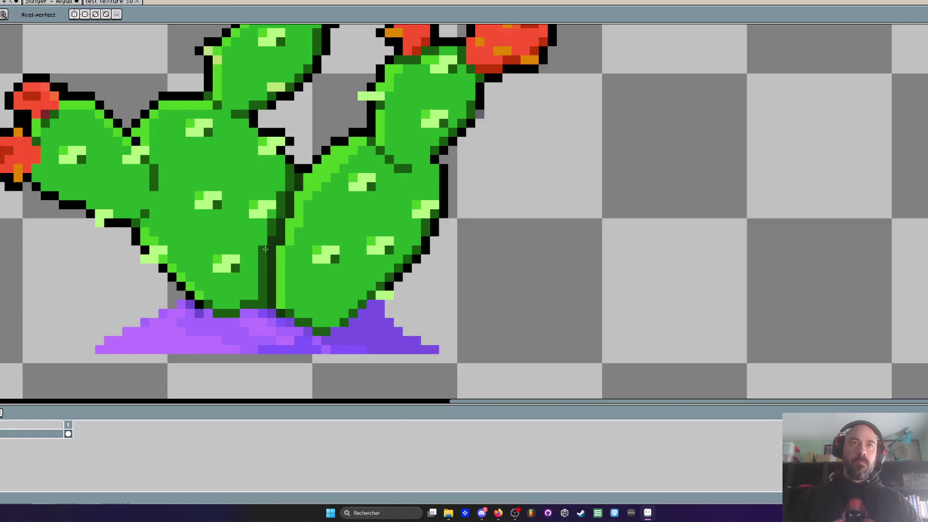
pyautogui.scroll(-2, 314, 212)
pyautogui.scroll(-2, 314, 211)
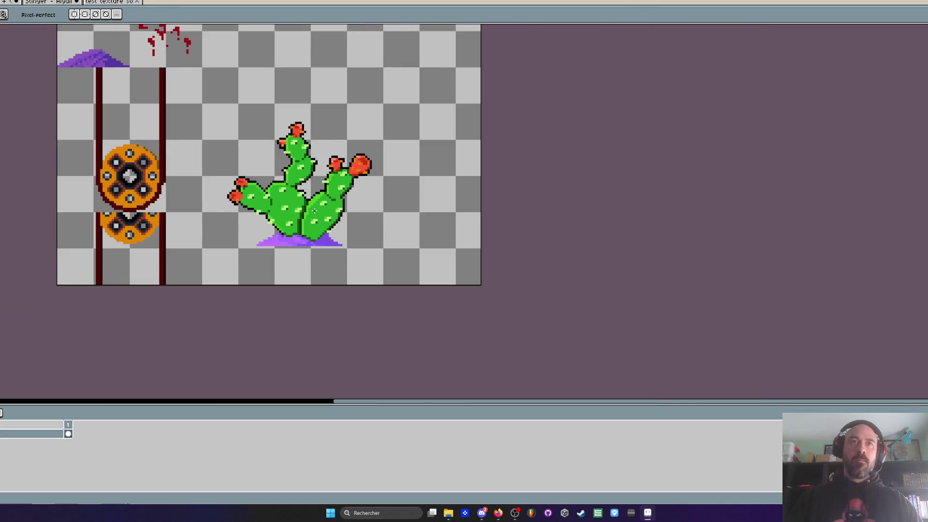
pyautogui.scroll(4, 315, 211)
pyautogui.press('alt')
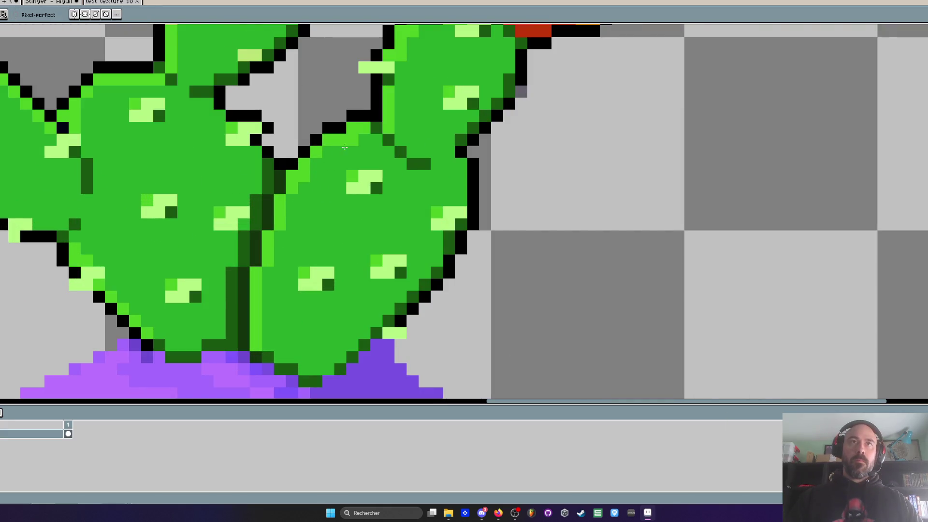
pyautogui.scroll(-3, 344, 147)
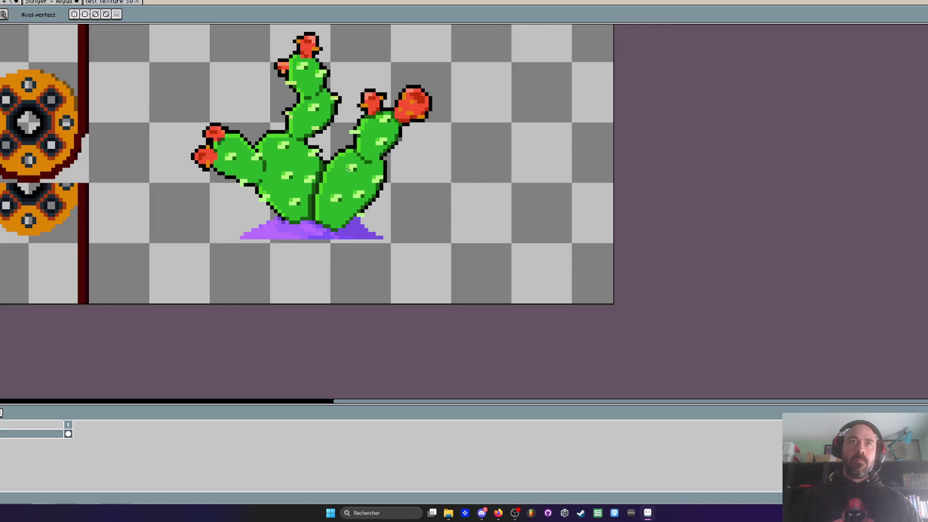
pyautogui.scroll(-3, 348, 169)
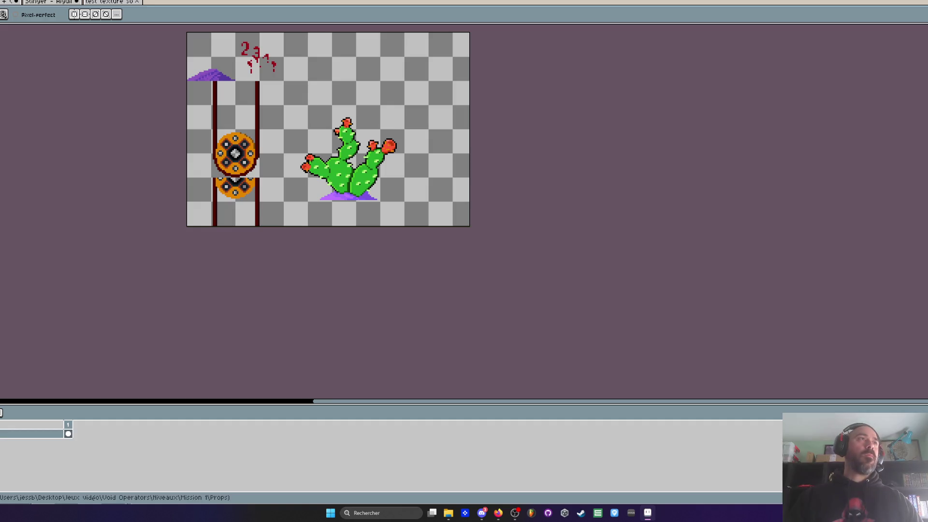
pyautogui.scroll(3, 350, 178)
# - Brighten the highlight patch on the middle cactus pad with a bucket fill
pyautogui.press('i')
pyautogui.scroll(1, 394, 196)
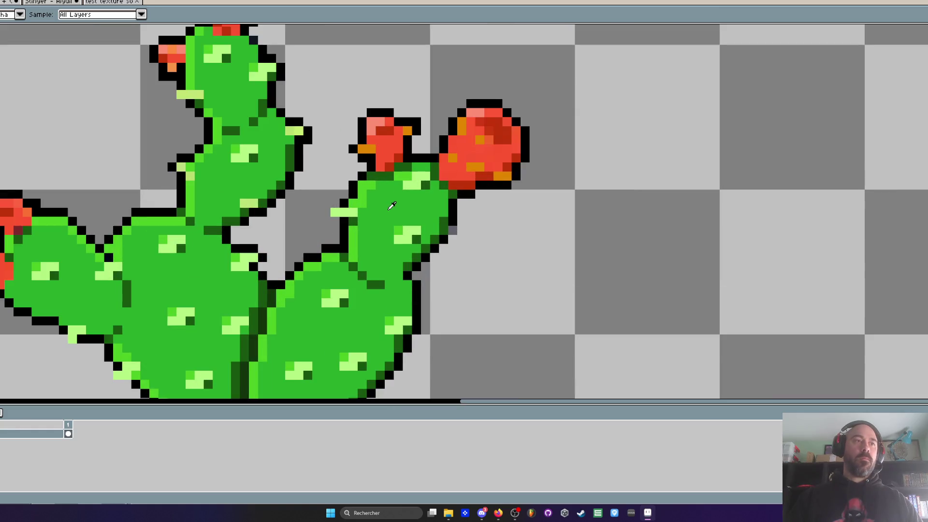
pyautogui.scroll(-1, 392, 206)
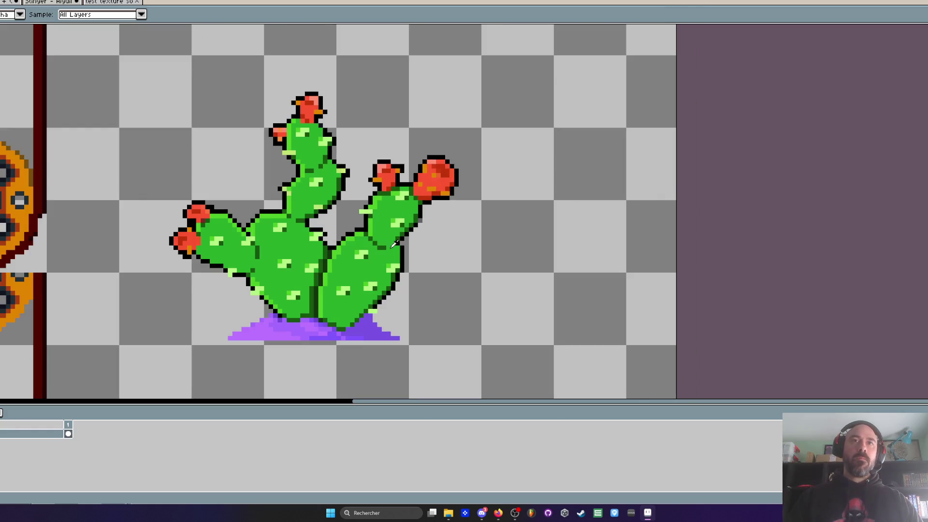
pyautogui.scroll(1, 397, 268)
pyautogui.press('b')
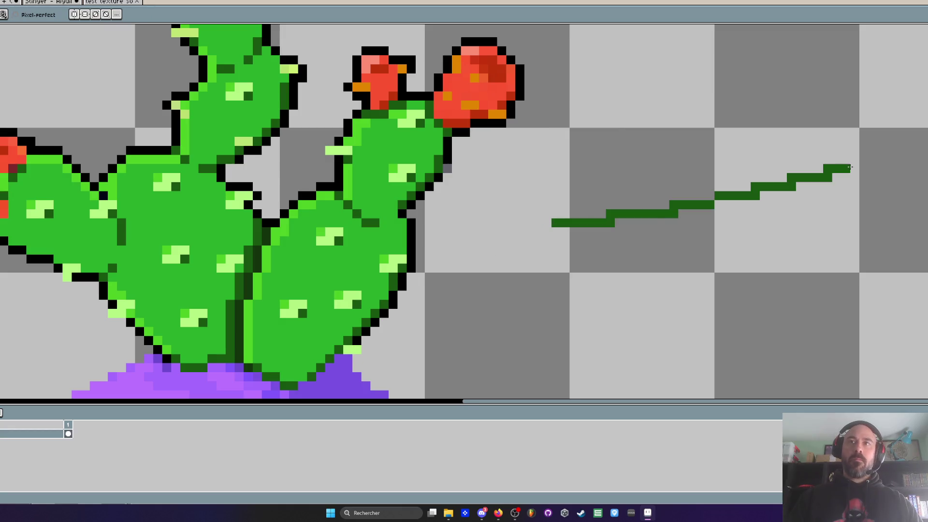
pyautogui.press('+')
pyautogui.press('+')
pyautogui.press('+')
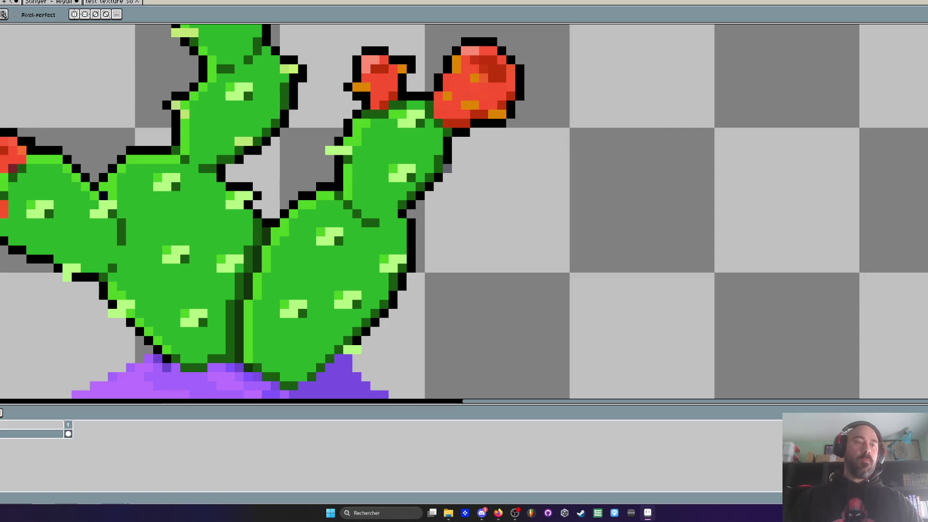
pyautogui.press('g')
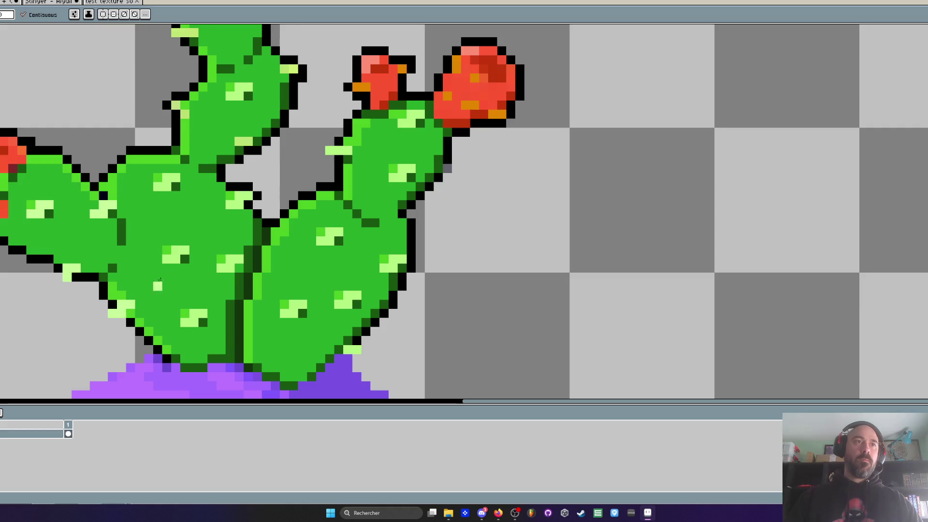
pyautogui.click(230, 265)
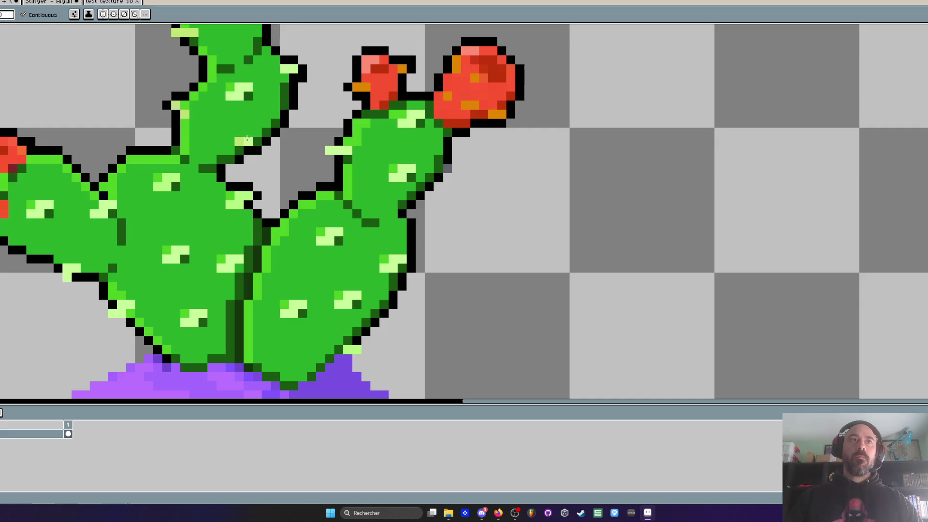
# - Sample the left arm's edge colour and recolour pixels along that edge with the pencil
pyautogui.scroll(-1, 183, 111)
pyautogui.scroll(1, 194, 104)
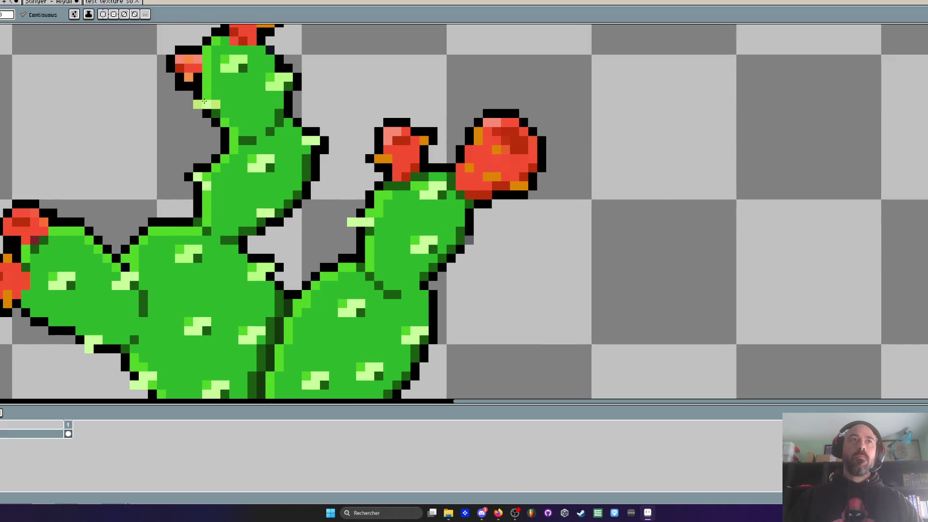
pyautogui.scroll(-2, 272, 81)
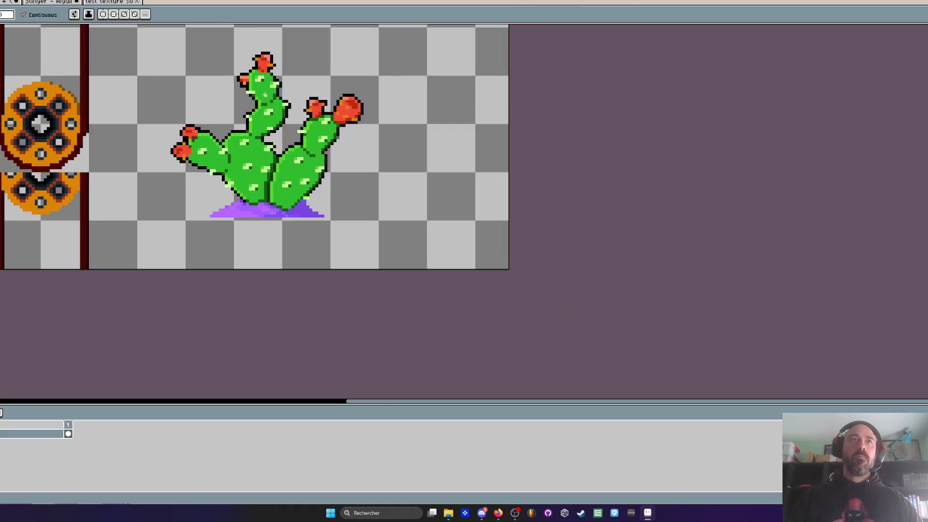
pyautogui.scroll(1, 310, 123)
pyautogui.scroll(1, 348, 145)
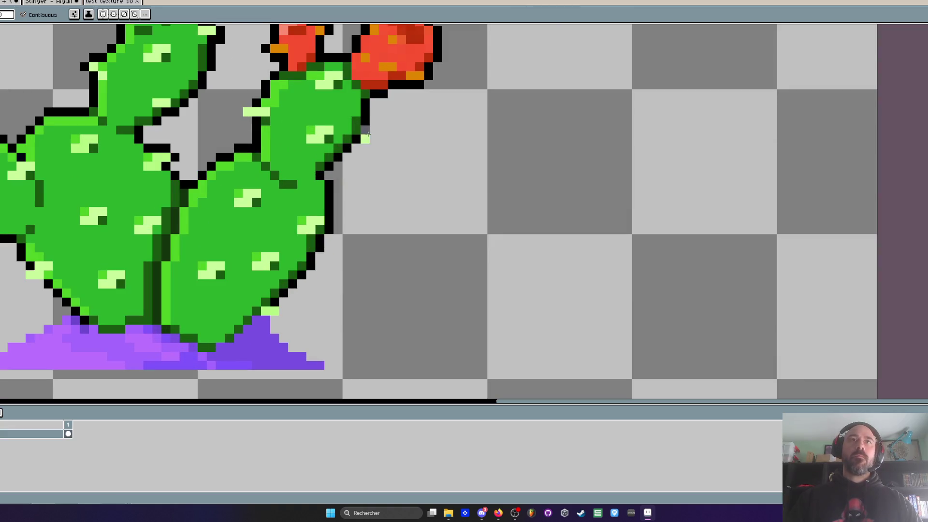
pyautogui.scroll(-1, 425, 156)
pyautogui.scroll(1, 402, 126)
pyautogui.press('i')
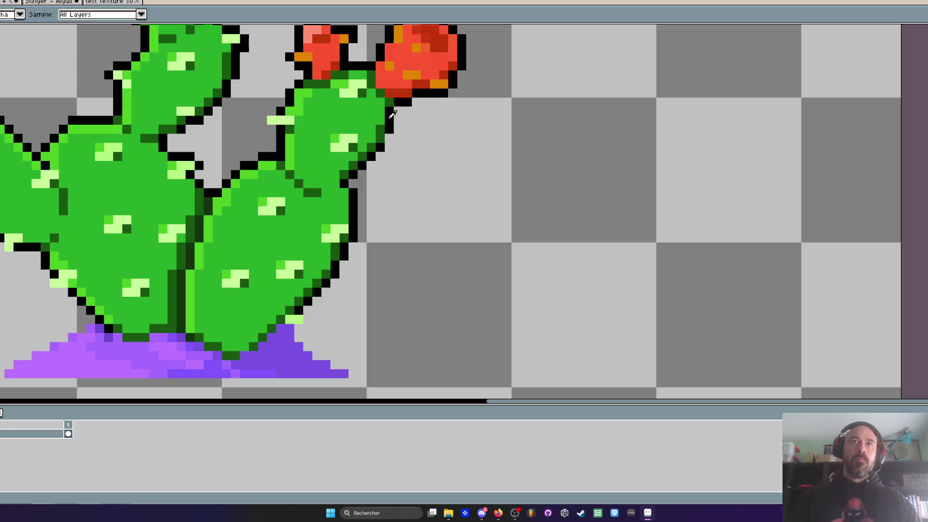
pyautogui.scroll(-1, 393, 114)
pyautogui.press('b')
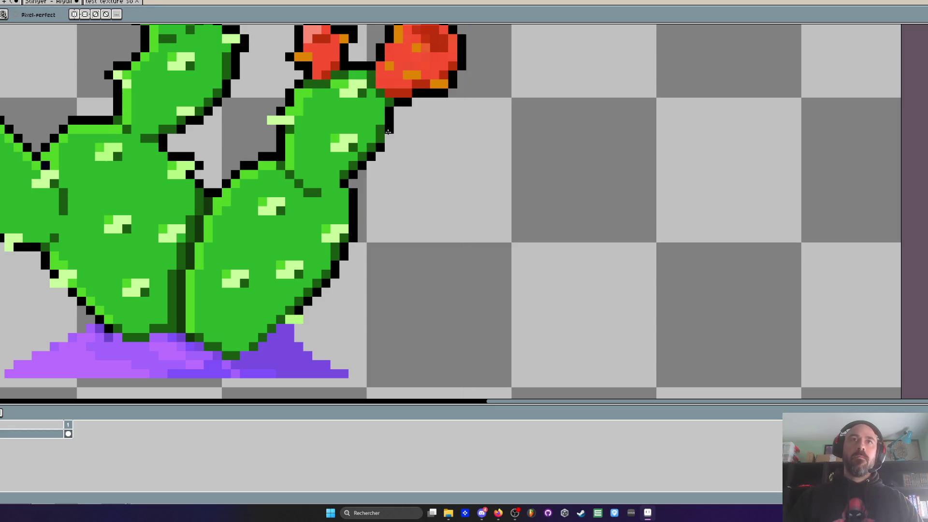
pyautogui.scroll(-1, 389, 140)
pyautogui.scroll(-1, 390, 140)
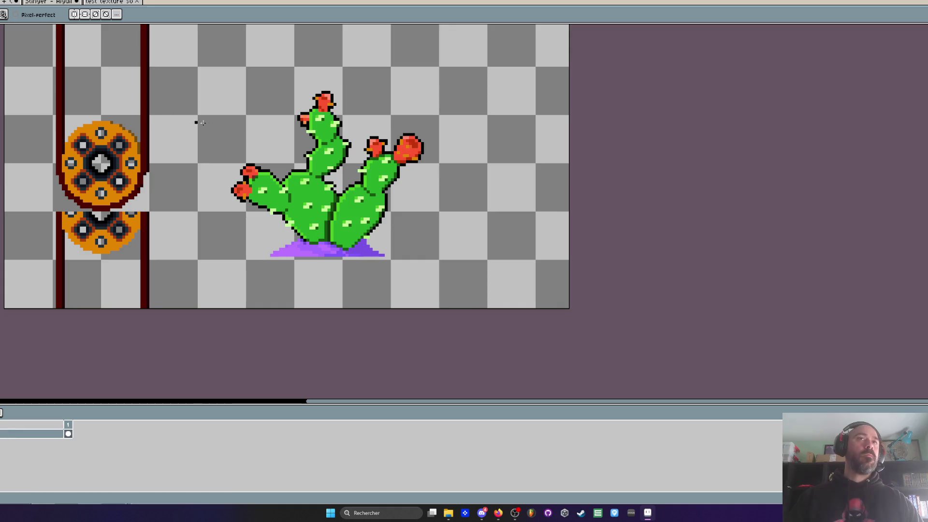
pyautogui.scroll(1, 327, 101)
pyautogui.scroll(1, 327, 100)
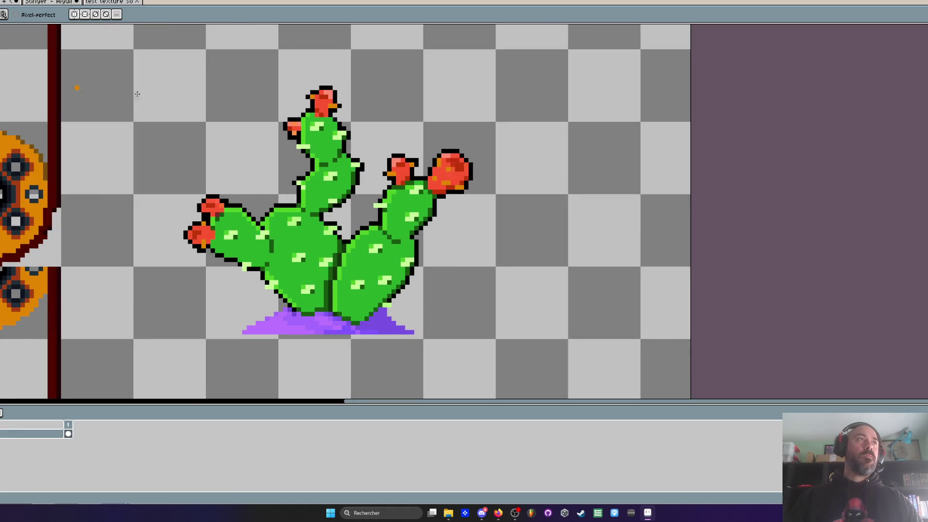
pyautogui.scroll(2, 363, 98)
pyautogui.scroll(3, 290, 83)
pyautogui.press('g')
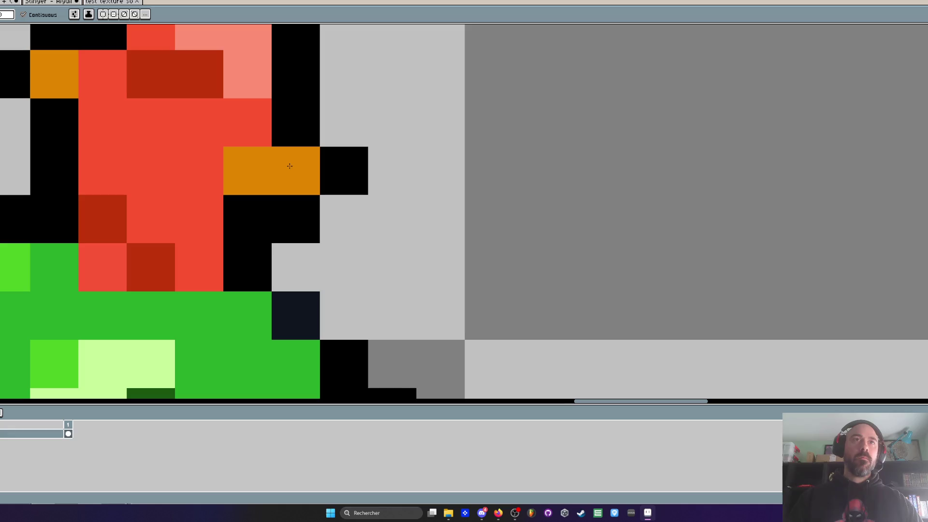
pyautogui.scroll(3, 251, 97)
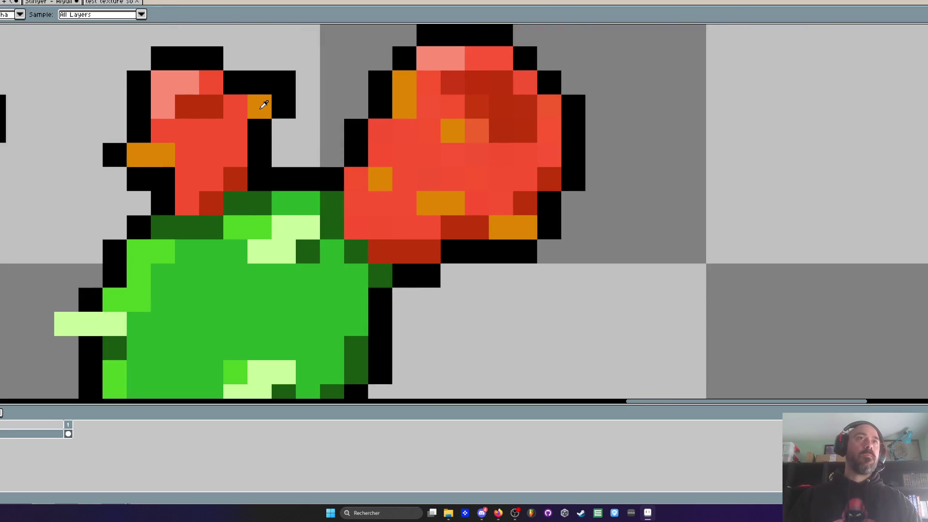
pyautogui.scroll(-3, 435, 103)
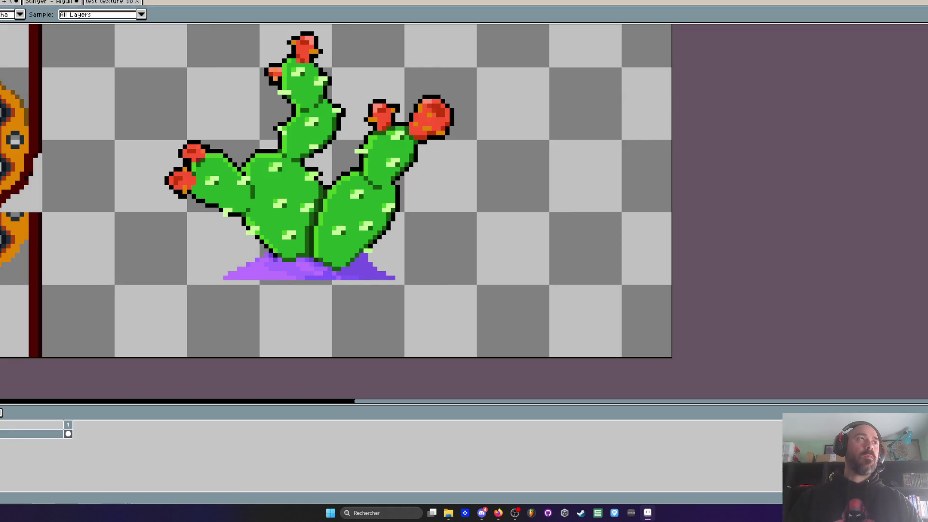
pyautogui.scroll(4, 205, 196)
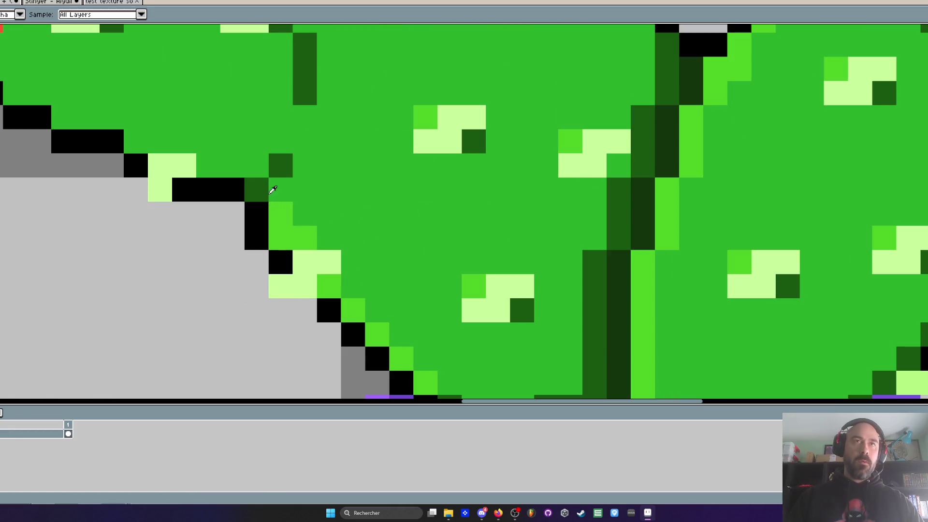
pyautogui.press('b')
pyautogui.click(280, 165)
pyautogui.click(256, 189)
# - Bucket-fill a few pixels at the cactus base with dark green edge colour
pyautogui.scroll(-3, 269, 199)
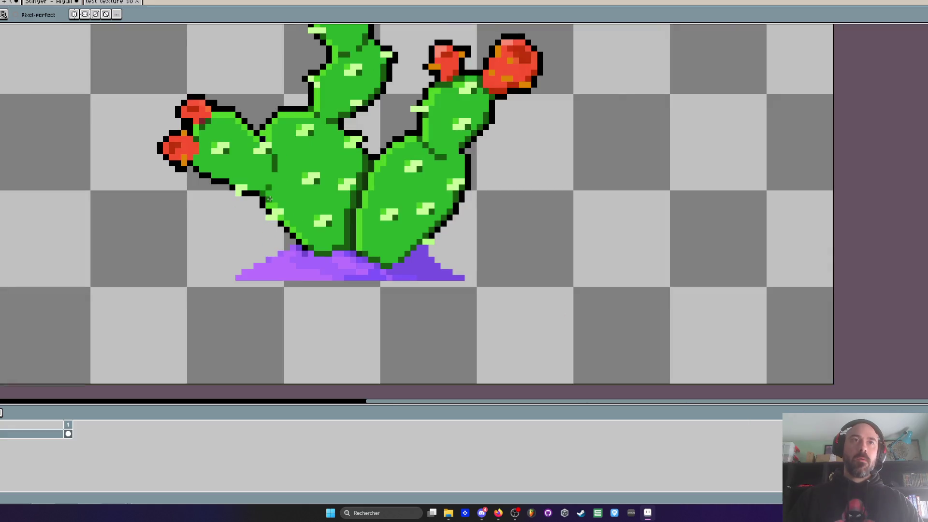
pyautogui.scroll(2, 269, 199)
pyautogui.press('g')
pyautogui.click(316, 238)
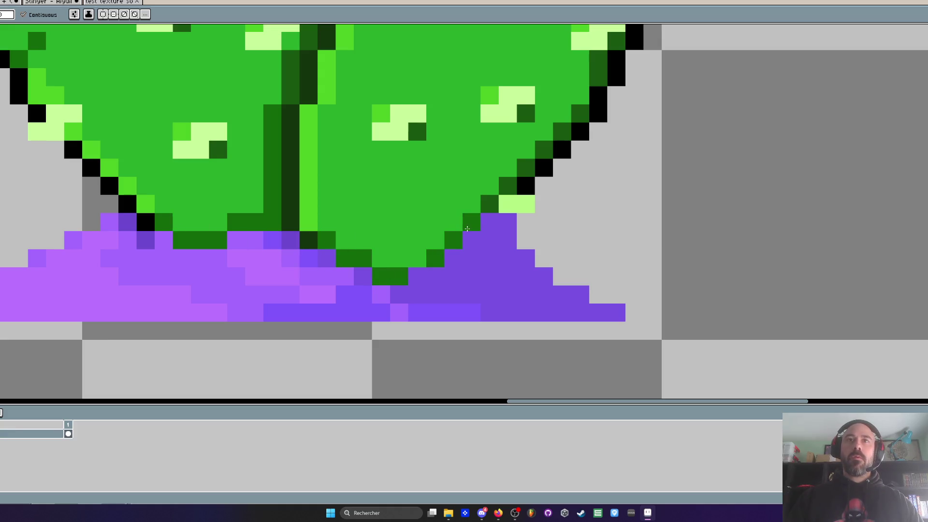
pyautogui.scroll(-3, 505, 189)
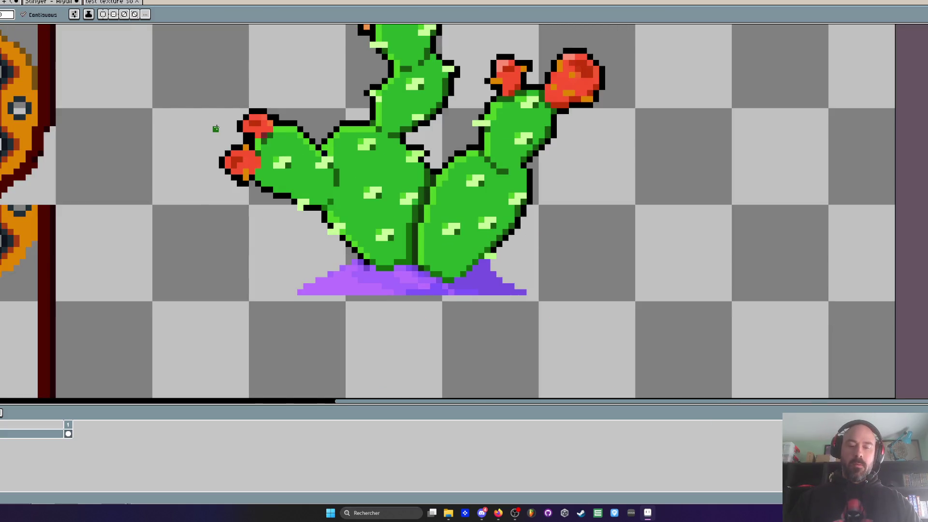
# - Within a cactus selection, replace #175710 with palette index 12 dark green at low tolerance, then deselect
pyautogui.scroll(-1, 216, 128)
pyautogui.press('m')
pyautogui.moveTo(189, 41); pyautogui.dragTo(508, 232)
pyautogui.scroll(1, 464, 213)
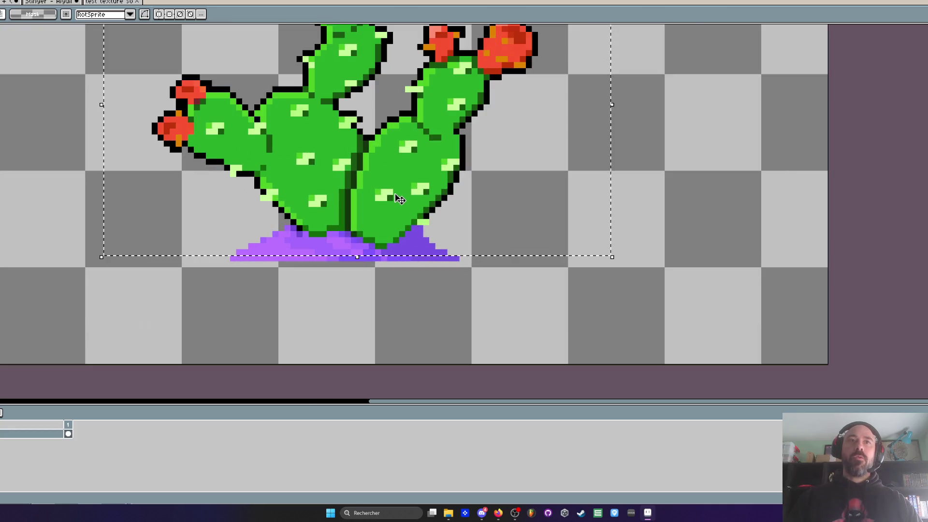
pyautogui.press('b')
pyautogui.scroll(2, 458, 166)
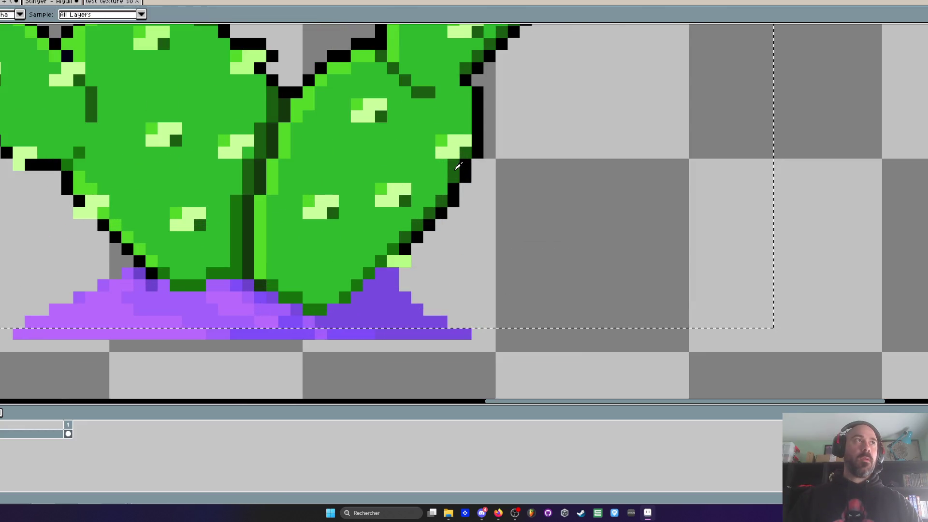
pyautogui.hotkey('shift', 'r')
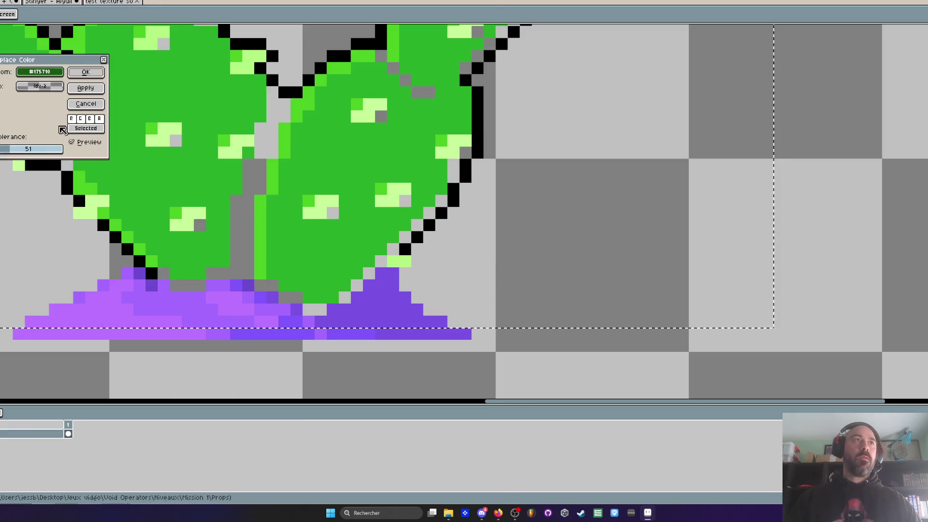
pyautogui.click(34, 93)
pyautogui.click(104, 119)
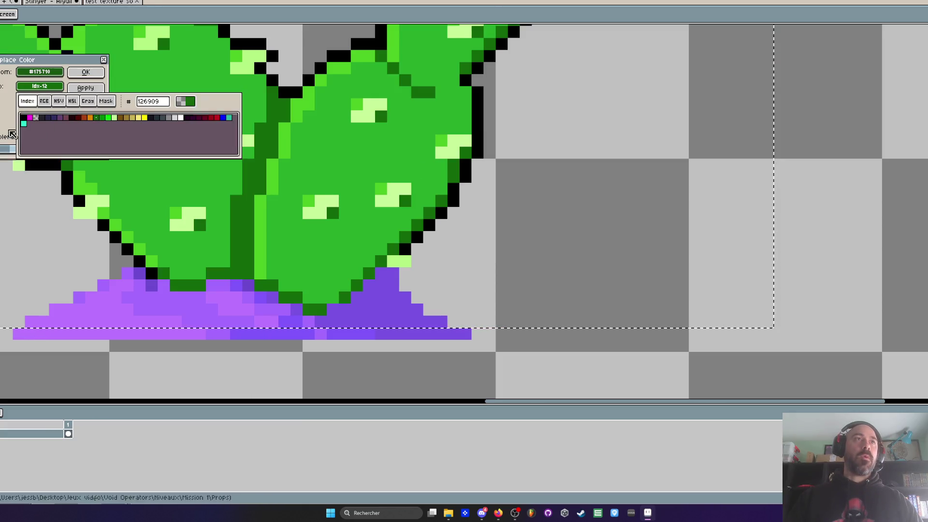
pyautogui.moveTo(21, 150); pyautogui.dragTo(6, 150)
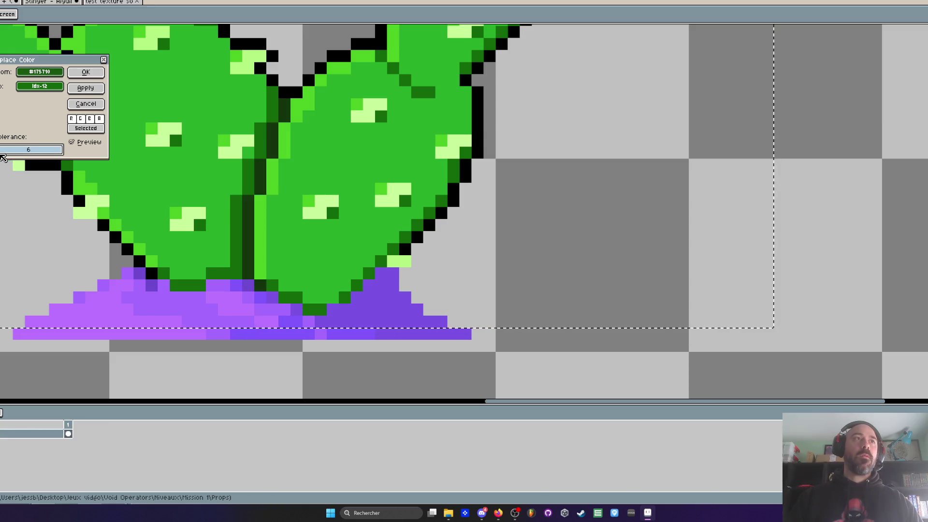
pyautogui.click(86, 72)
pyautogui.scroll(-1, 222, 229)
pyautogui.hotkey('ctrl', 'd')
# - Paint a brighter-green swatch stroke, sampled from the cactus, to the right of the cactus
pyautogui.press('i')
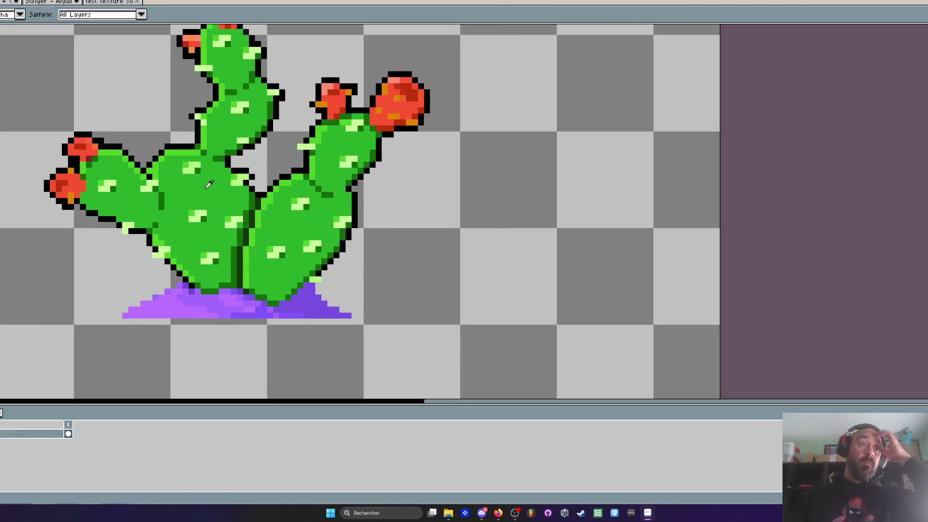
pyautogui.press('b')
pyautogui.moveTo(447, 224); pyautogui.dragTo(563, 175)
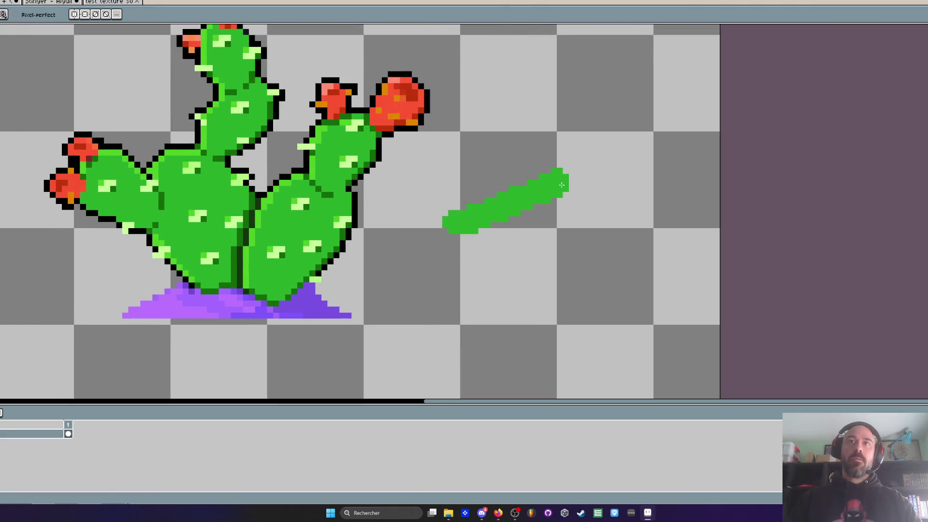
pyautogui.press('i')
pyautogui.scroll(1, 212, 224)
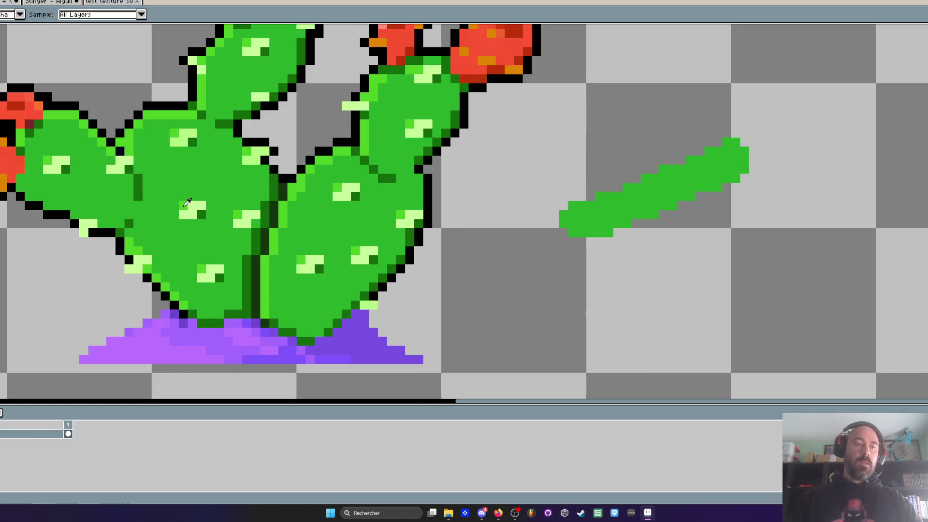
pyautogui.click(188, 202)
pyautogui.press('b')
pyautogui.moveTo(573, 208); pyautogui.dragTo(744, 150)
pyautogui.scroll(-3, 716, 152)
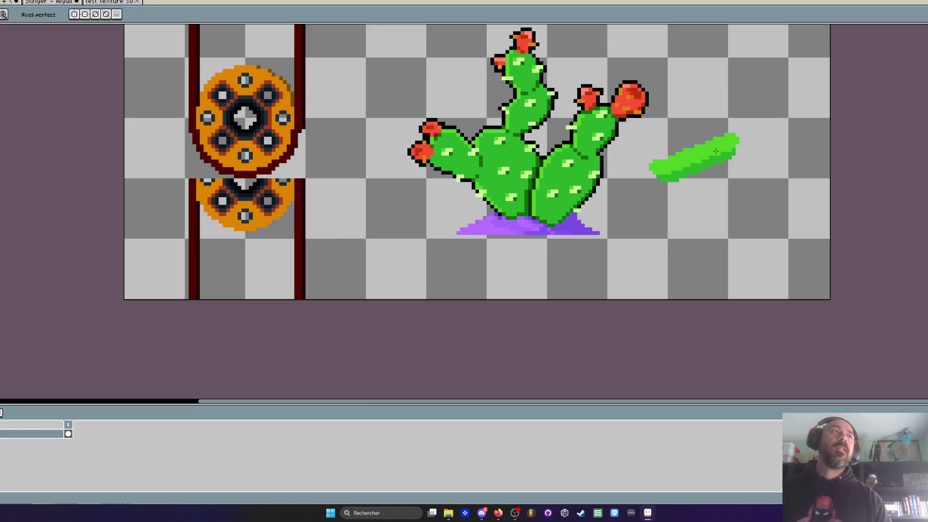
# - Paint a red swatch stroke above the green one with dark red shading beneath it
pyautogui.press('i')
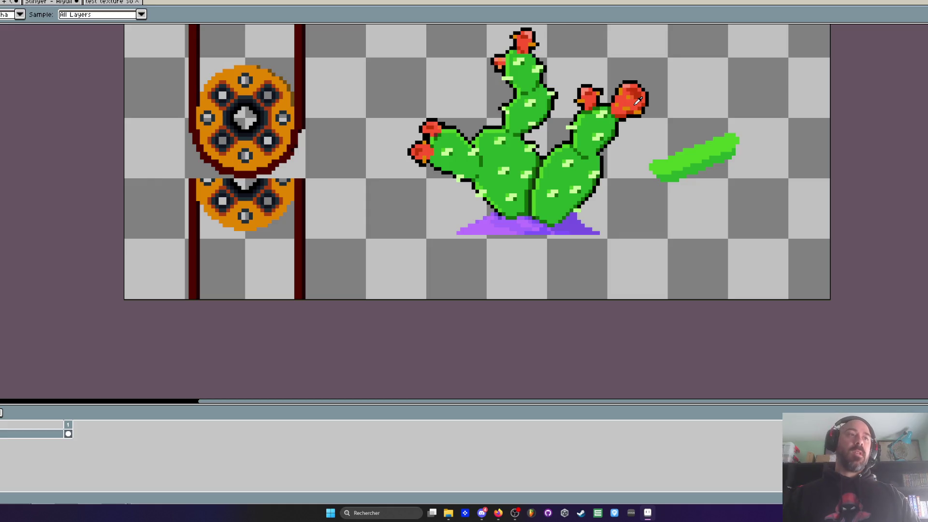
pyautogui.click(637, 100)
pyautogui.press('b')
pyautogui.moveTo(693, 108); pyautogui.dragTo(760, 75)
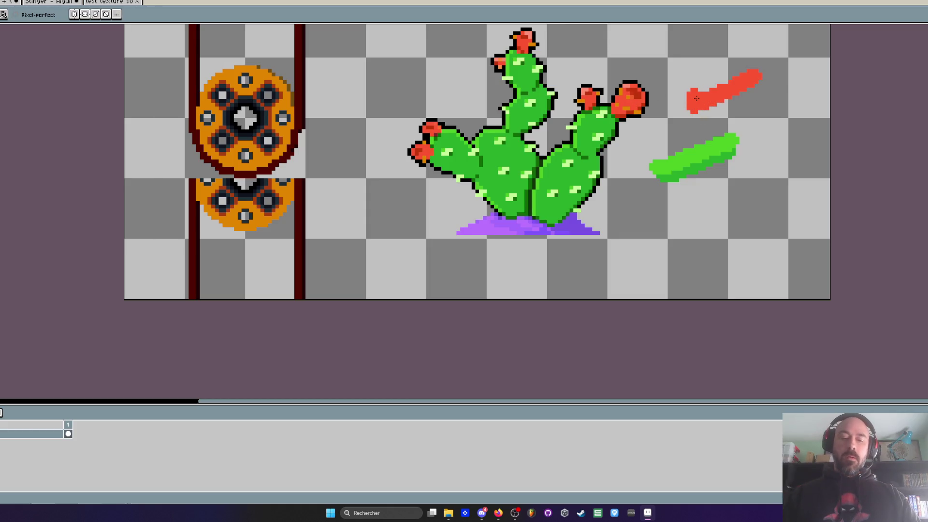
pyautogui.press('i')
pyautogui.scroll(2, 655, 87)
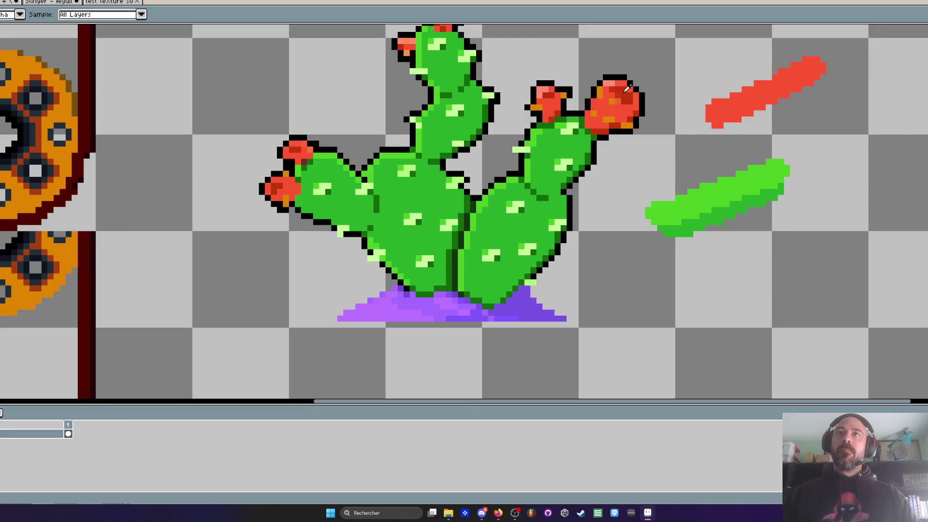
pyautogui.scroll(2, 627, 88)
pyautogui.press('b')
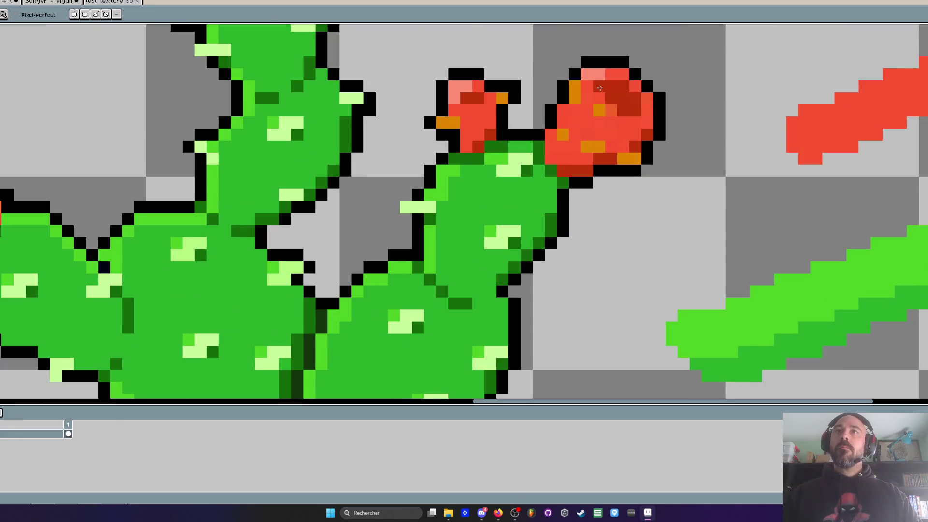
pyautogui.keyDown('alt'); pyautogui.click(600, 88); pyautogui.keyUp('alt')
pyautogui.moveTo(834, 189)
pyautogui.mouseDown()
pyautogui.moveTo(841, 156)
pyautogui.moveTo(921, 92)
pyautogui.mouseUp()
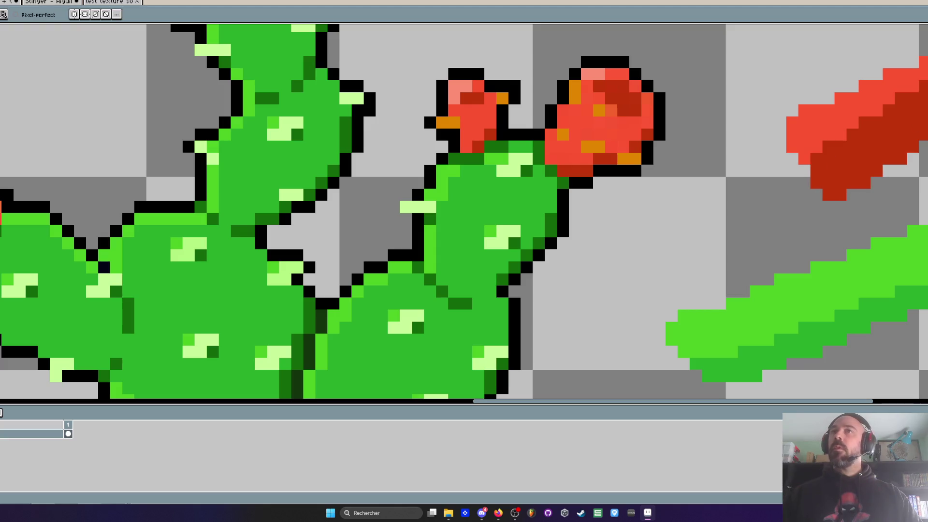
pyautogui.click(711, 121)
pyautogui.hotkey('ctrl', 'z')
# - Paint a separate salmon swatch stroke above the red one, sampled from the fruit highlight
pyautogui.keyDown('alt'); pyautogui.click(596, 64); pyautogui.keyUp('alt')
pyautogui.moveTo(754, 126)
pyautogui.mouseDown()
pyautogui.moveTo(773, 102)
pyautogui.moveTo(909, 68)
pyautogui.mouseUp()
pyautogui.scroll(-3, 822, 96)
pyautogui.hotkey('ctrl', 'z')
pyautogui.scroll(2, 818, 97)
pyautogui.moveTo(790, 123); pyautogui.dragTo(922, 54)
pyautogui.scroll(-3, 923, 53)
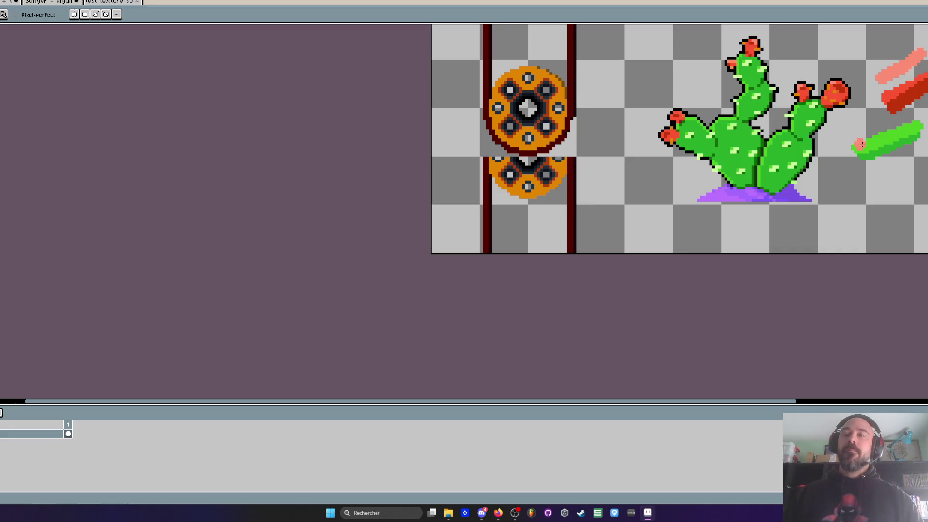
pyautogui.press('i')
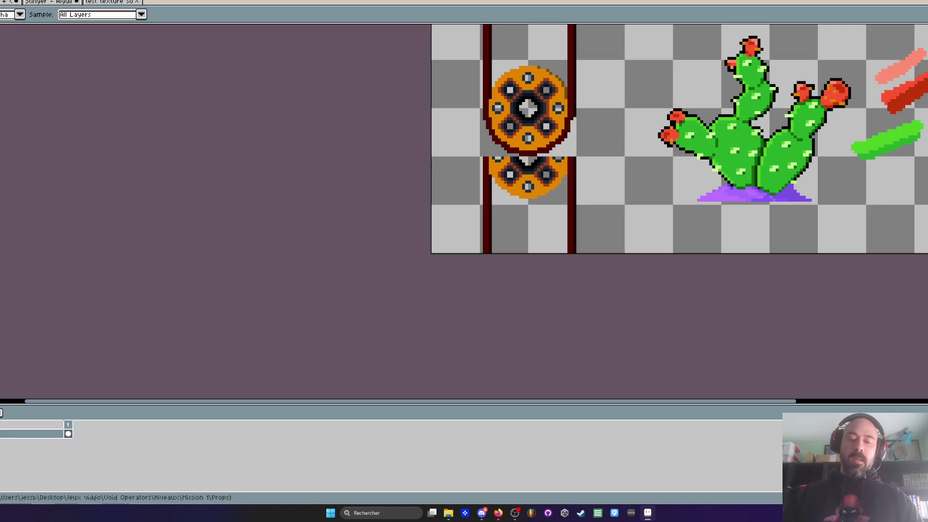
pyautogui.scroll(3, 739, 150)
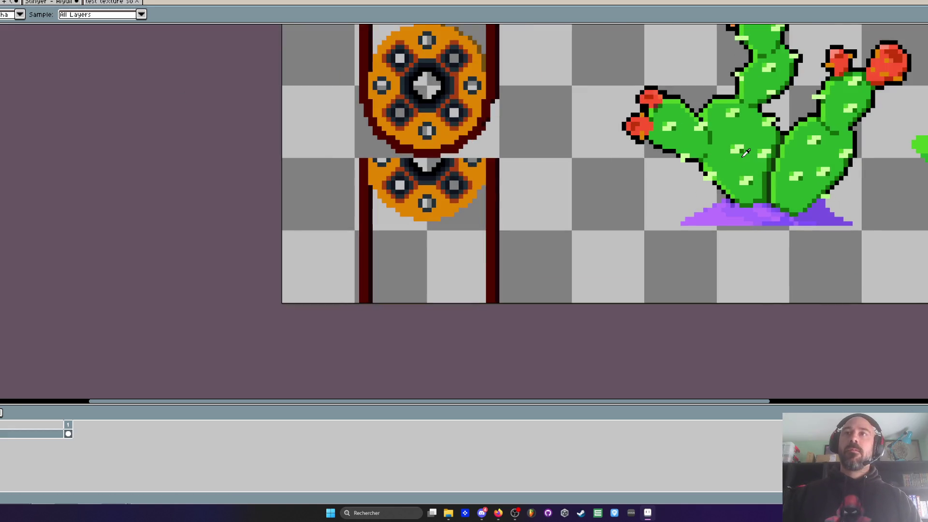
pyautogui.press('w')
pyautogui.scroll(-4, 714, 120)
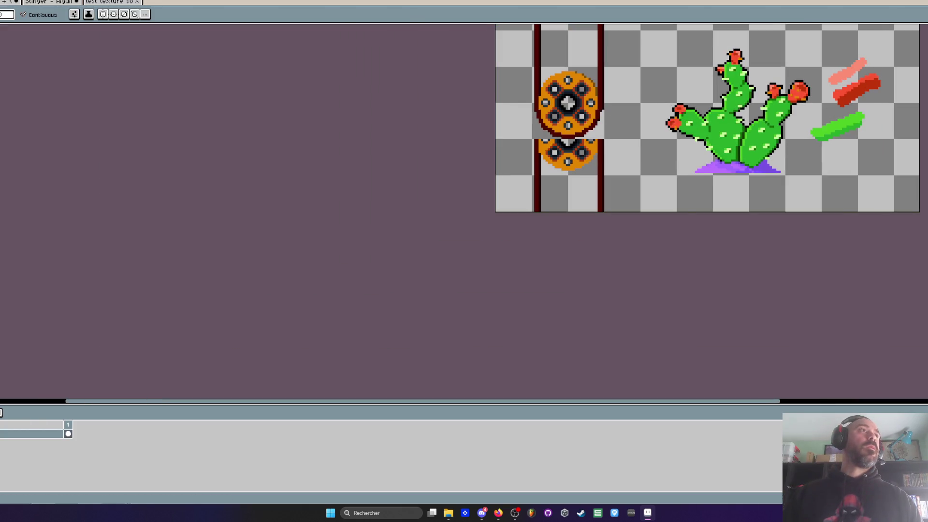
pyautogui.scroll(1, 580, 102)
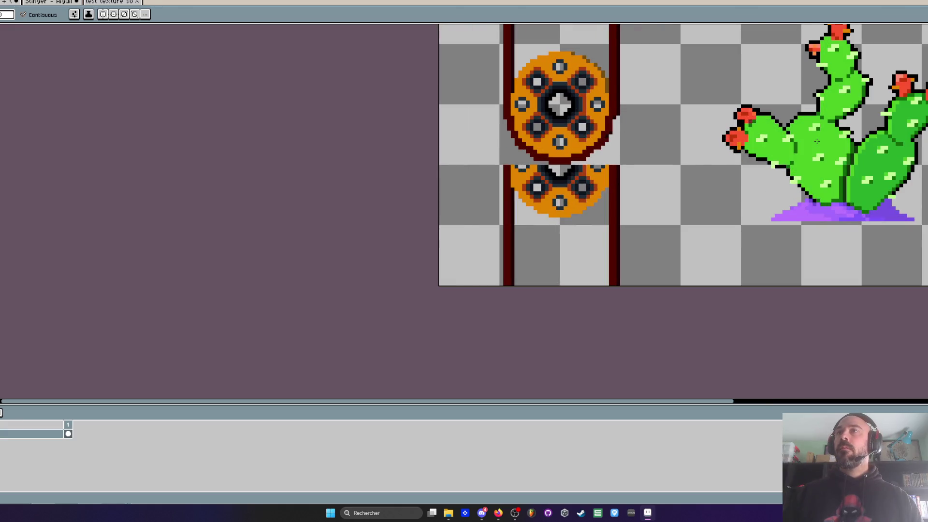
pyautogui.scroll(2, 817, 141)
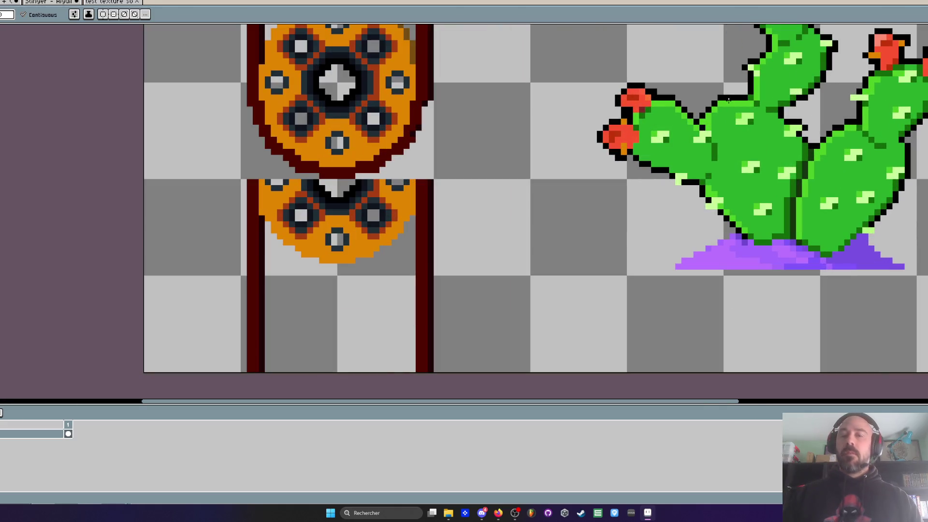
pyautogui.press('i')
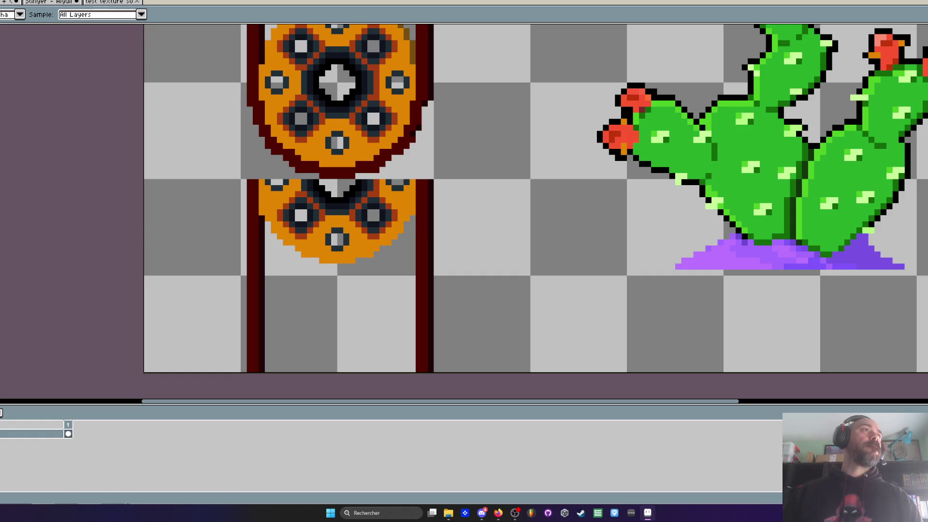
pyautogui.scroll(-4, 236, 161)
pyautogui.scroll(2, 165, 326)
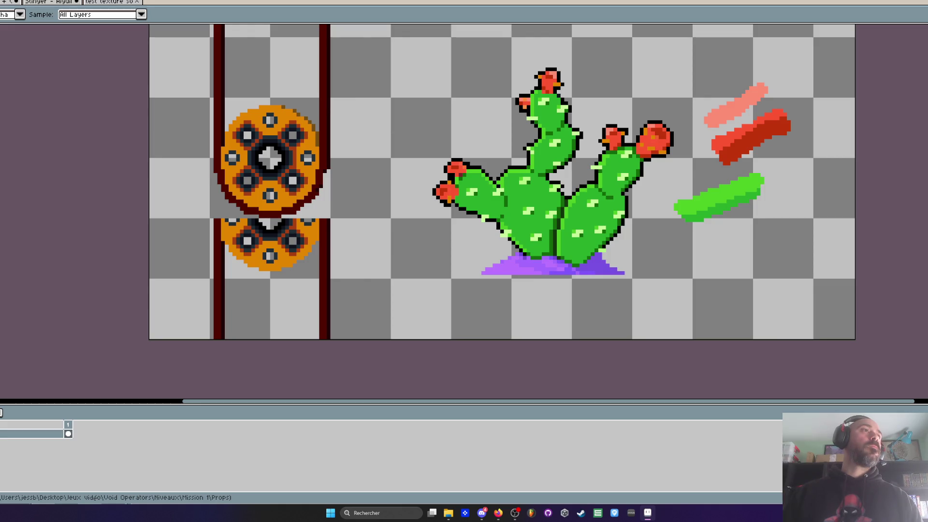
pyautogui.hotkey('ctrl', 's')
# - Save the current palette over the Void Operators palette file, confirming the replacement
pyautogui.click(263, 245)
pyautogui.hotkey('ctrl', 's')
pyautogui.click(97, 150)
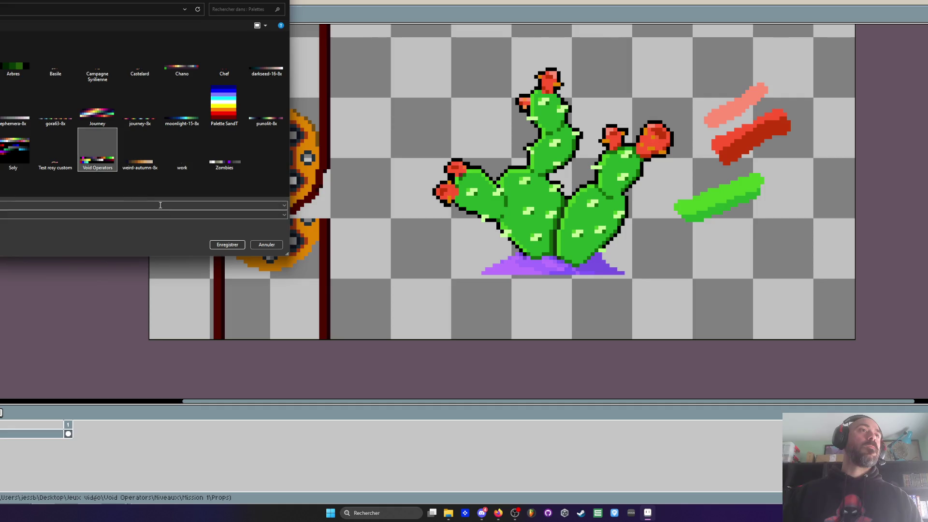
pyautogui.click(218, 245)
pyautogui.click(514, 249)
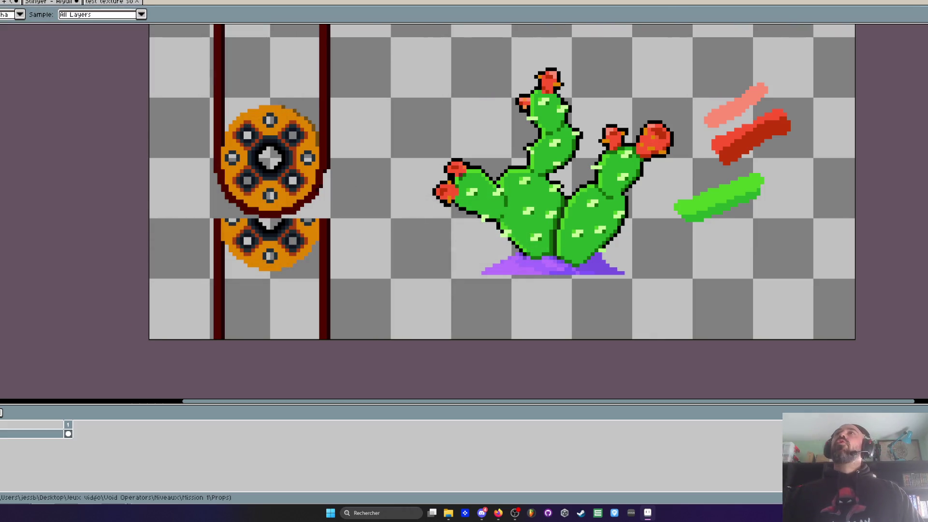
pyautogui.hotkey('alt', 'Tab')
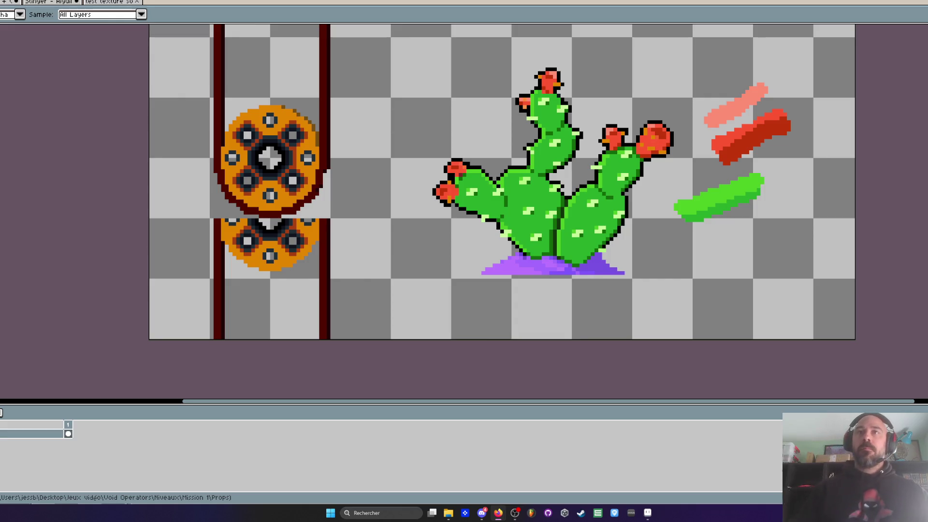
# - Select the cactus prop with the rectangular marquee, shift it down-left, and deselect
pyautogui.scroll(-3, 595, 217)
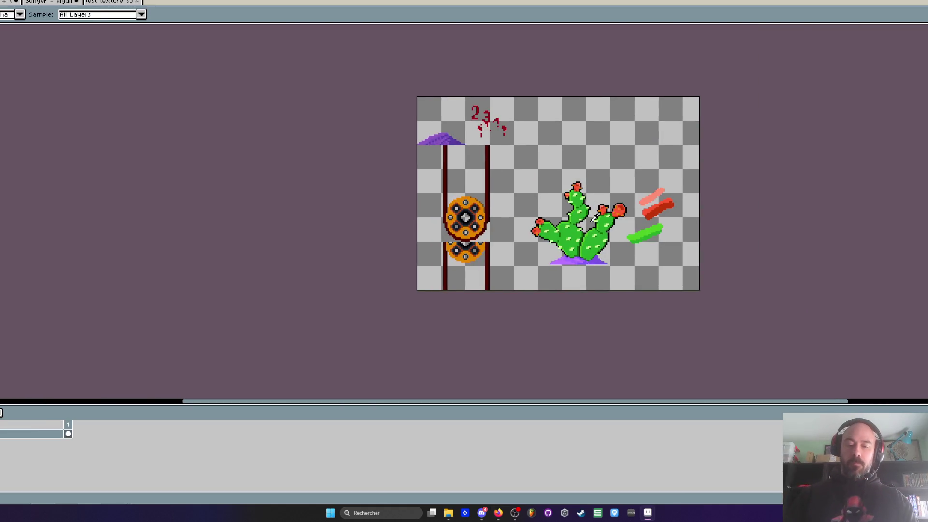
pyautogui.scroll(2, 595, 218)
pyautogui.press('m')
pyautogui.moveTo(448, 116)
pyautogui.mouseDown()
pyautogui.moveTo(601, 300)
pyautogui.moveTo(663, 340)
pyautogui.mouseUp()
pyautogui.moveTo(628, 304); pyautogui.dragTo(586, 355)
pyautogui.scroll(-3, 555, 313)
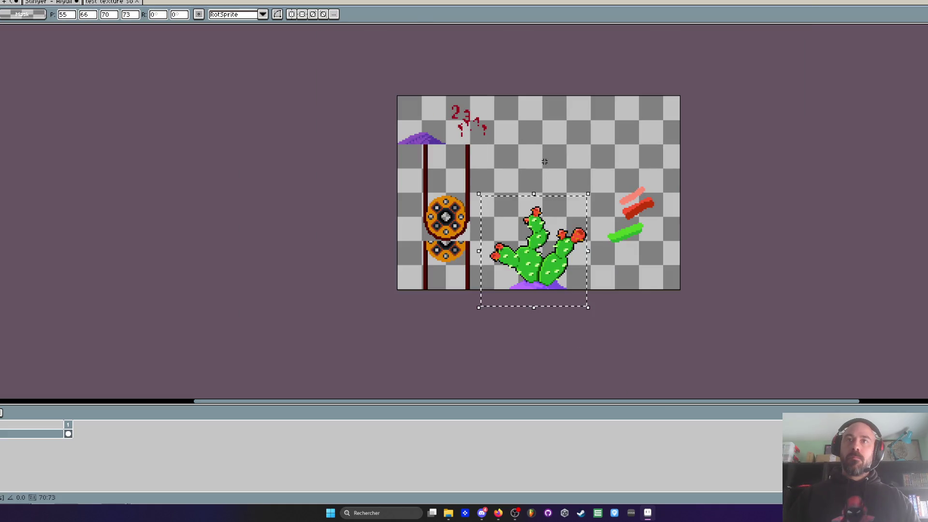
pyautogui.hotkey('ctrl', 'd')
# - Bring up the 'Boss - Stinger' sprite with its Idle and Burrowed atk animation timeline
pyautogui.click(45, 4)
pyautogui.click(44, 5)
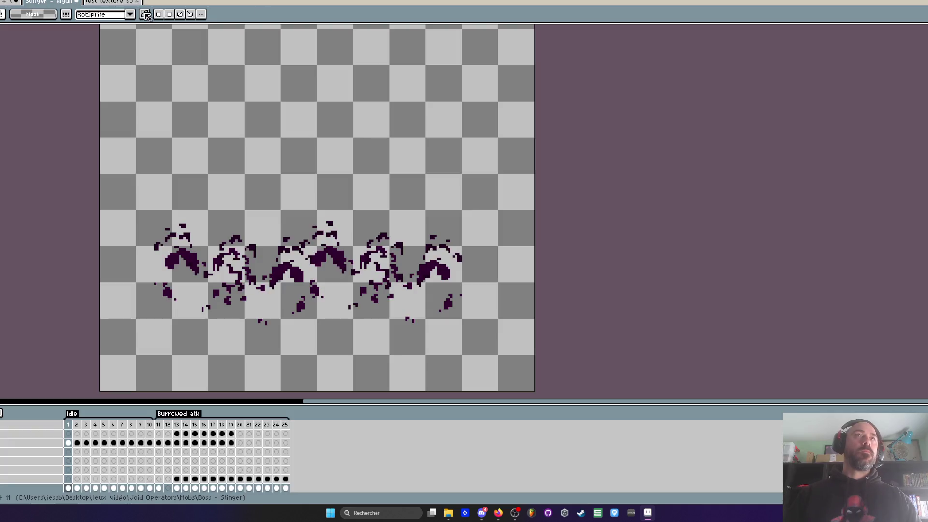
pyautogui.hotkey('alt', 'Tab')
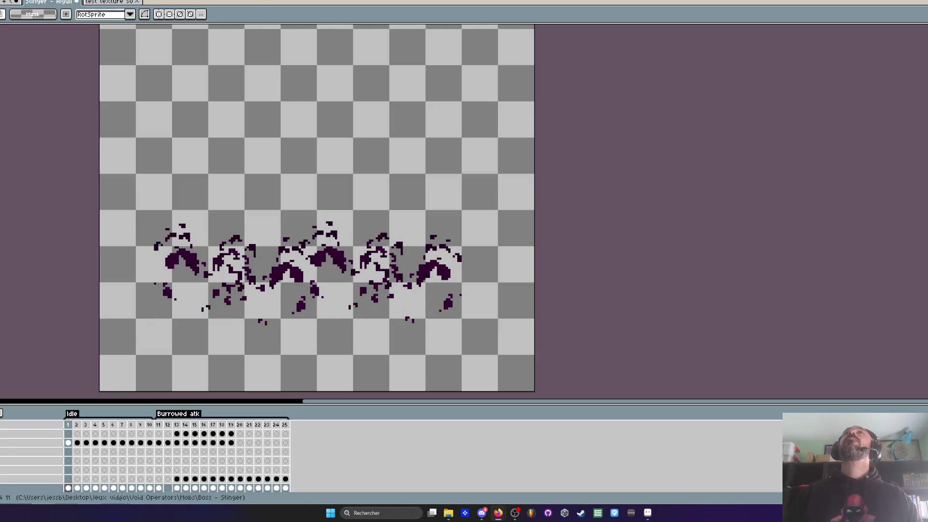
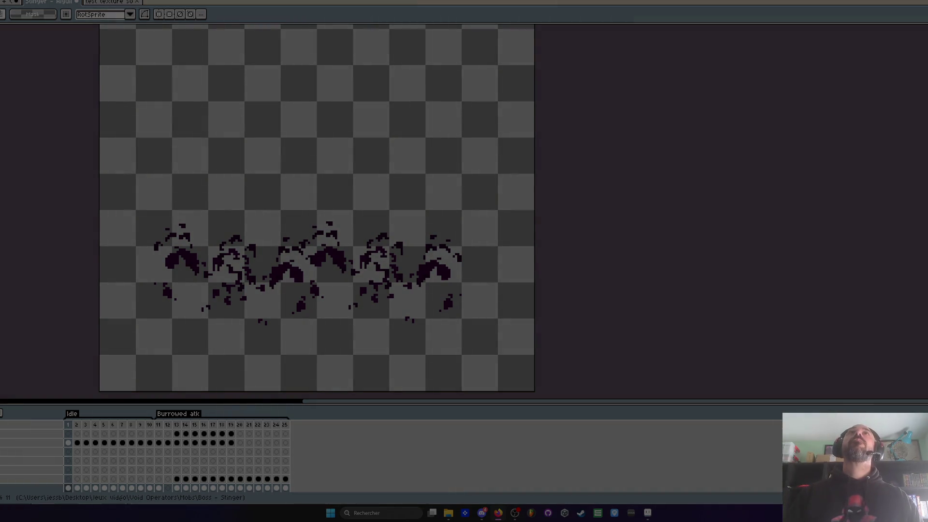
# - Paste the saguaro cactus into the test texture sprite and shrink it down
pyautogui.hotkey('ctrl', 'Tab')
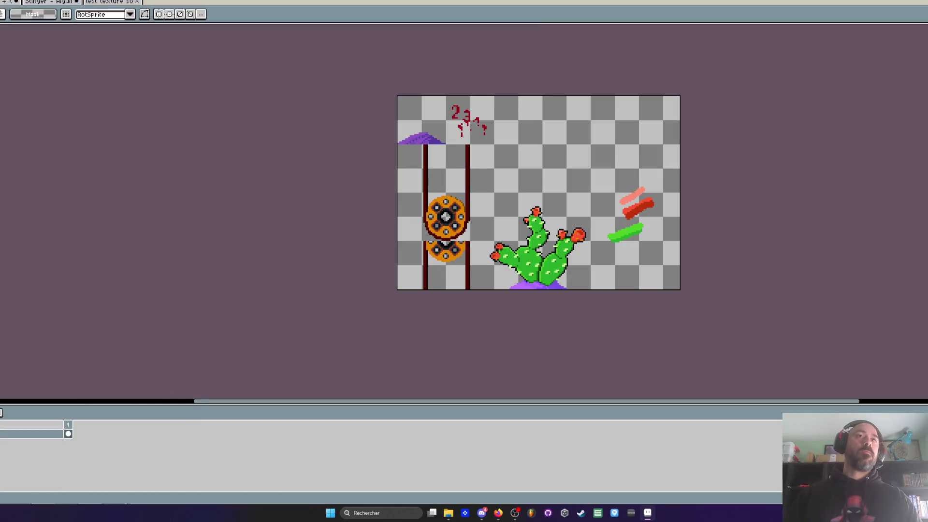
pyautogui.hotkey('ctrl', 'v')
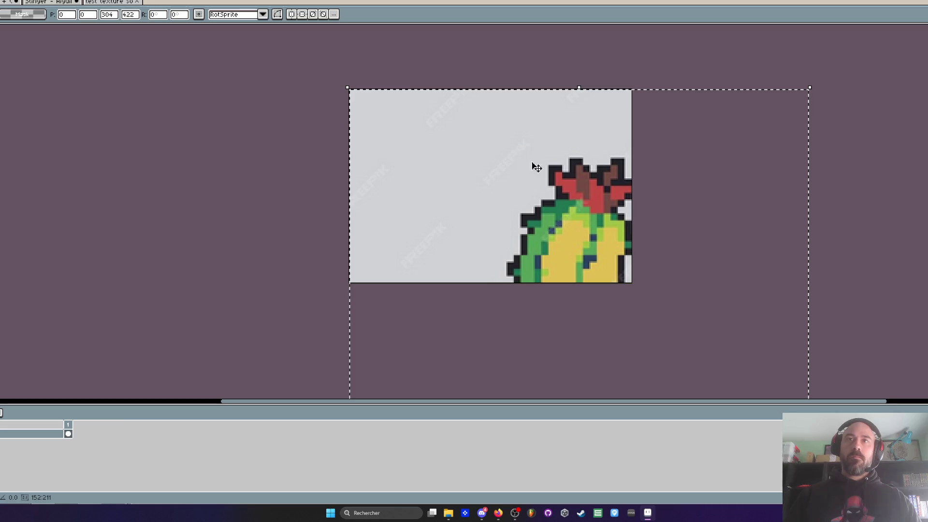
pyautogui.scroll(-4, 537, 167)
pyautogui.moveTo(666, 349); pyautogui.dragTo(595, 247)
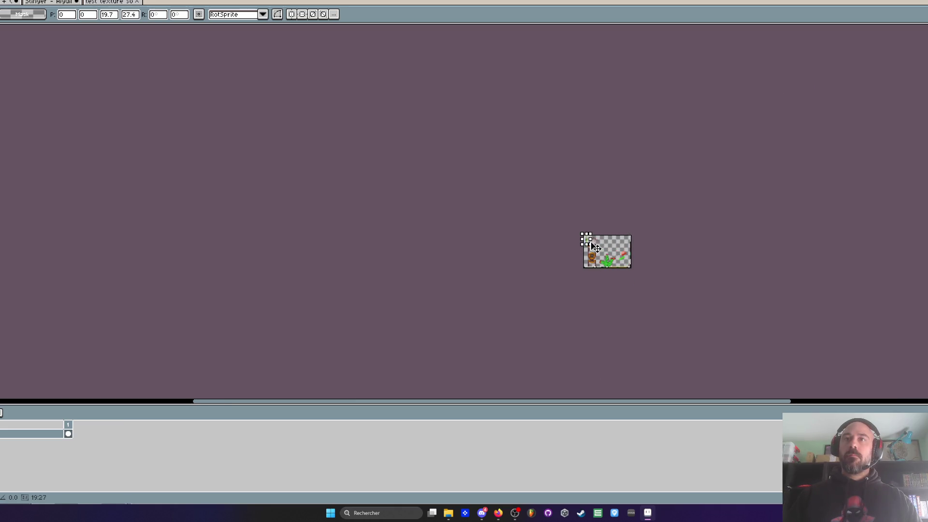
pyautogui.scroll(4, 596, 247)
# - Move the cactus to the top-right, enlarge it to about 40x55 pixels, and fine-position it
pyautogui.moveTo(543, 217); pyautogui.dragTo(776, 244)
pyautogui.moveTo(810, 280)
pyautogui.mouseDown()
pyautogui.moveTo(877, 364)
pyautogui.moveTo(816, 188)
pyautogui.moveTo(777, 134)
pyautogui.moveTo(793, 178)
pyautogui.moveTo(860, 257)
pyautogui.mouseUp()
pyautogui.scroll(-2, 827, 226)
pyautogui.moveTo(827, 225)
pyautogui.mouseDown()
pyautogui.moveTo(873, 302)
pyautogui.moveTo(882, 303)
pyautogui.moveTo(843, 229)
pyautogui.moveTo(861, 226)
pyautogui.mouseUp()
pyautogui.moveTo(884, 226); pyautogui.dragTo(887, 226)
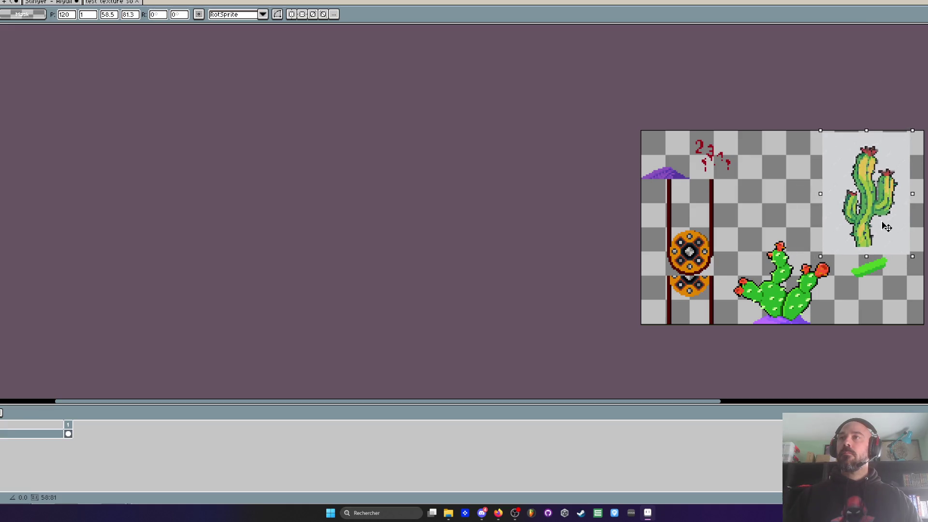
pyautogui.scroll(3, 887, 227)
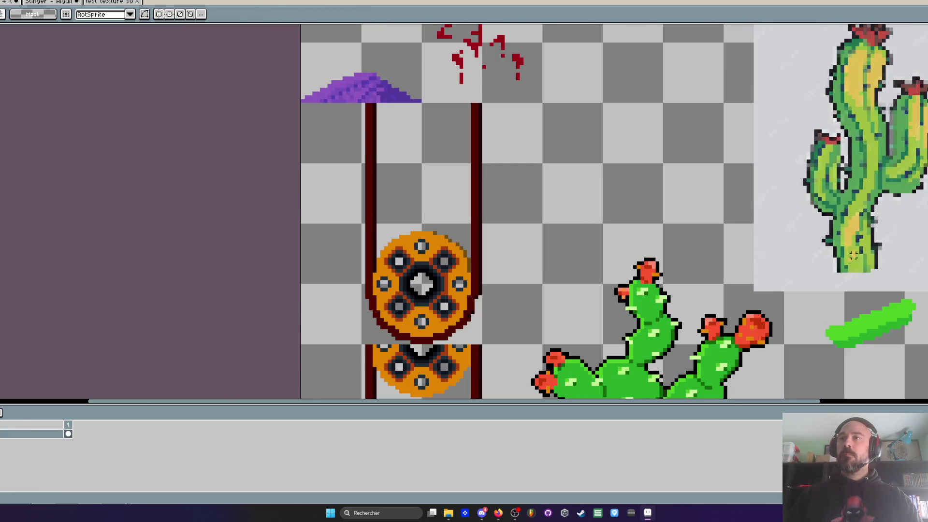
pyautogui.press('i')
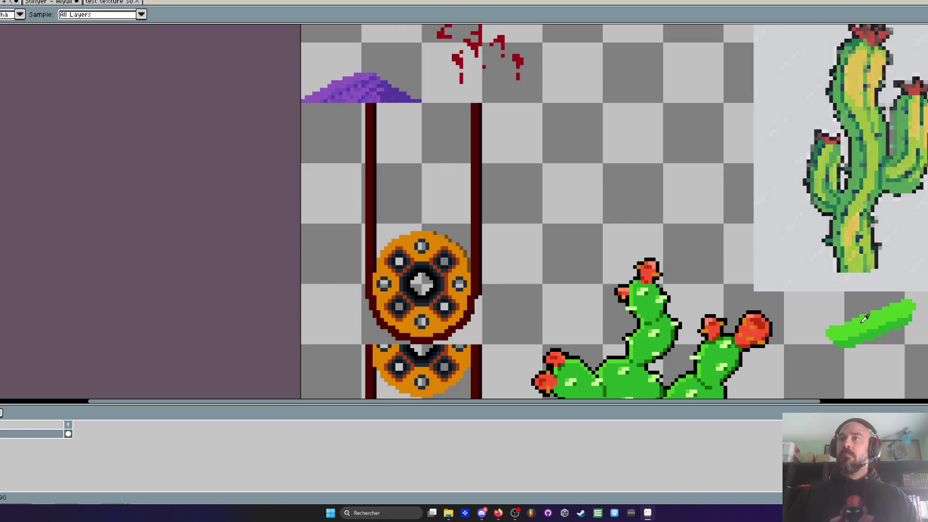
pyautogui.scroll(-2, 817, 249)
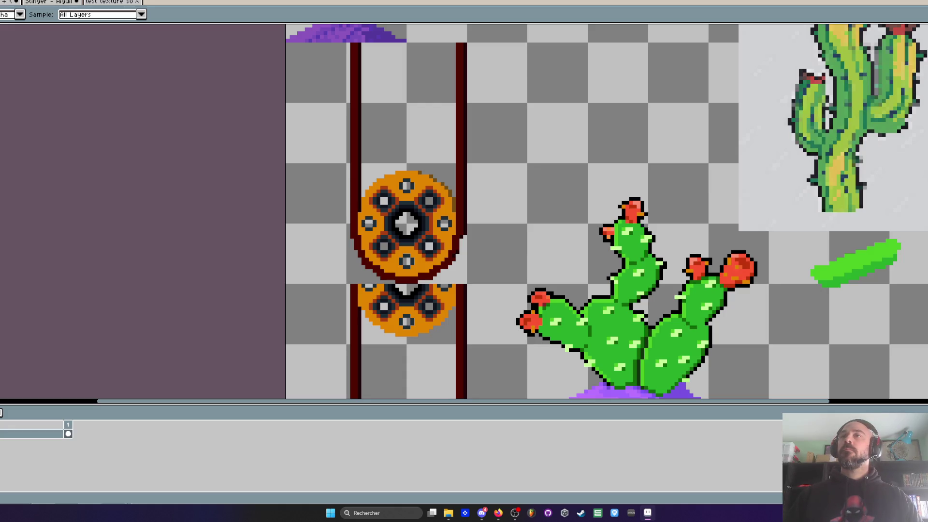
pyautogui.scroll(4, 638, 141)
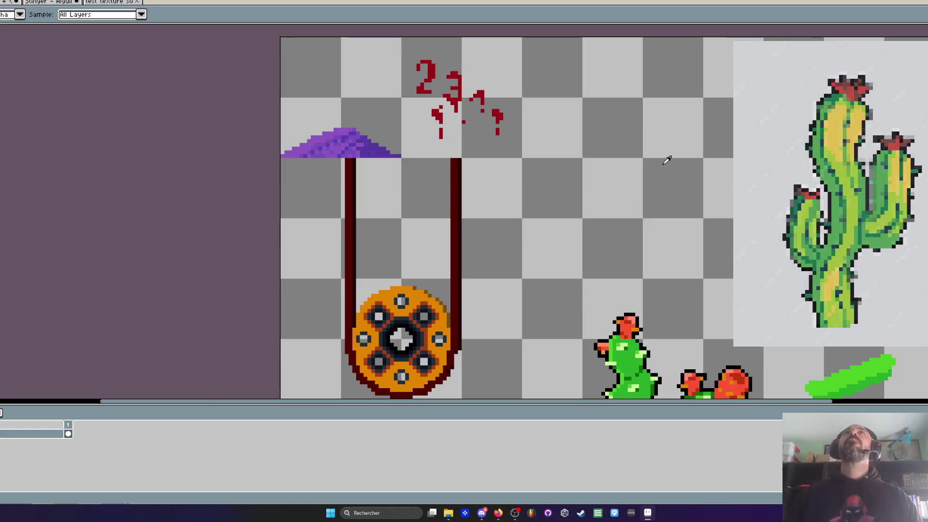
pyautogui.scroll(2, 868, 124)
pyautogui.scroll(-3, 870, 122)
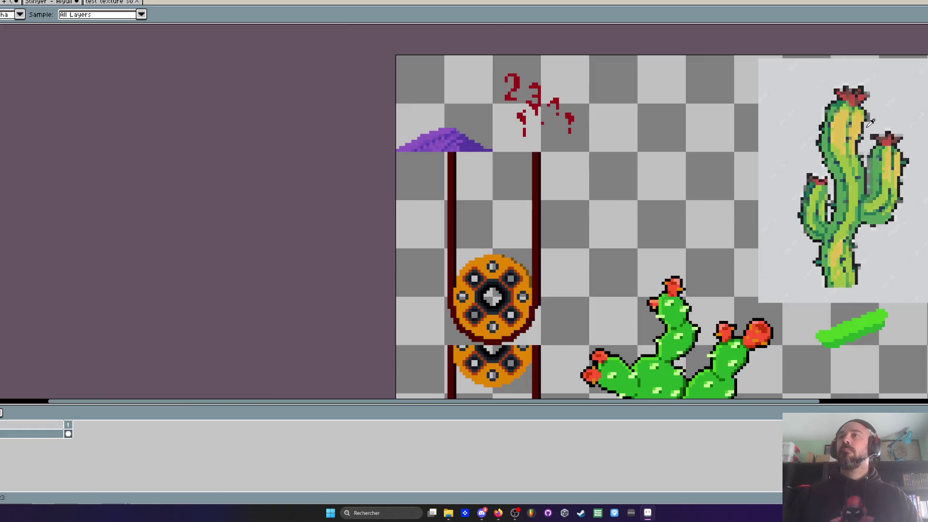
pyautogui.scroll(1, 877, 170)
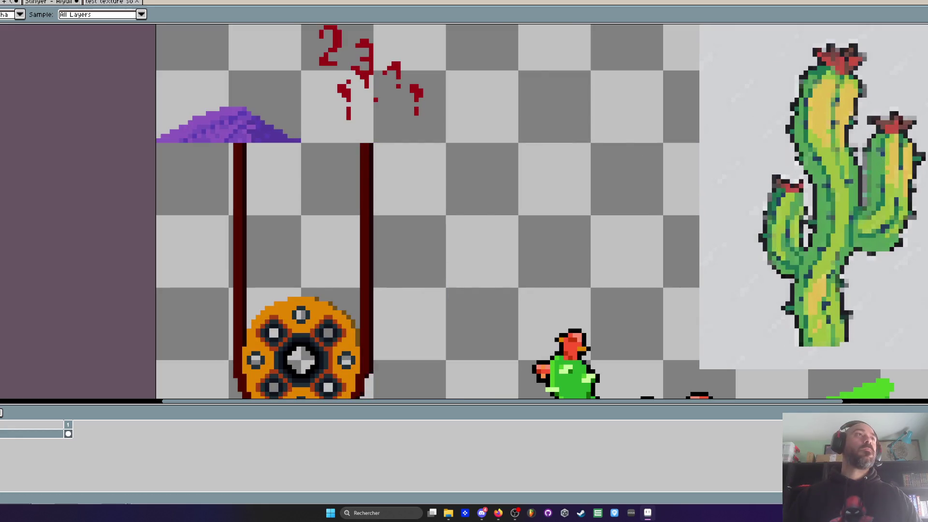
pyautogui.scroll(2, 798, 116)
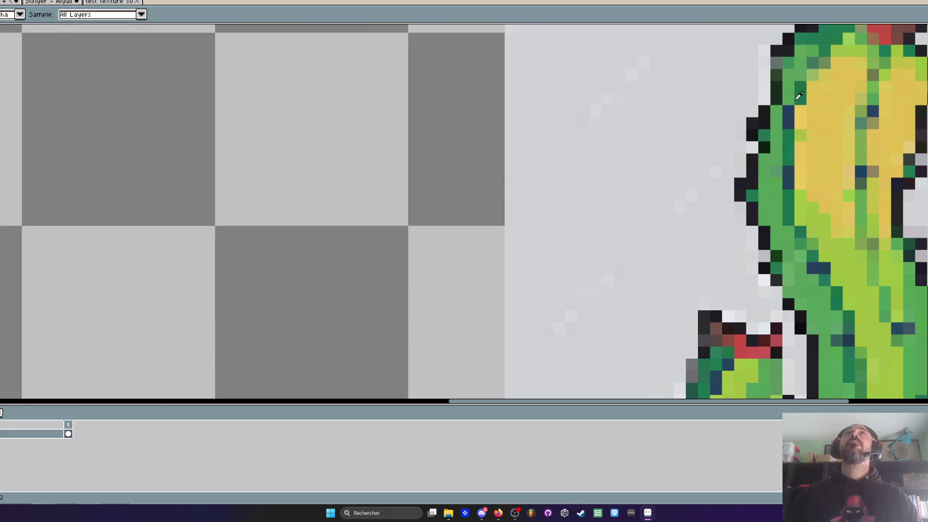
pyautogui.press('b')
pyautogui.scroll(-2, 785, 91)
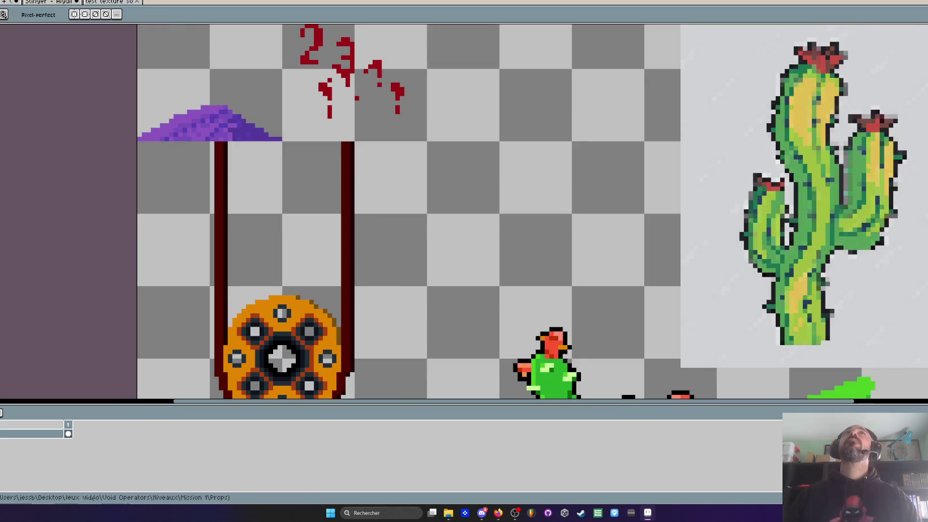
pyautogui.hotkey('alt', 'Tab')
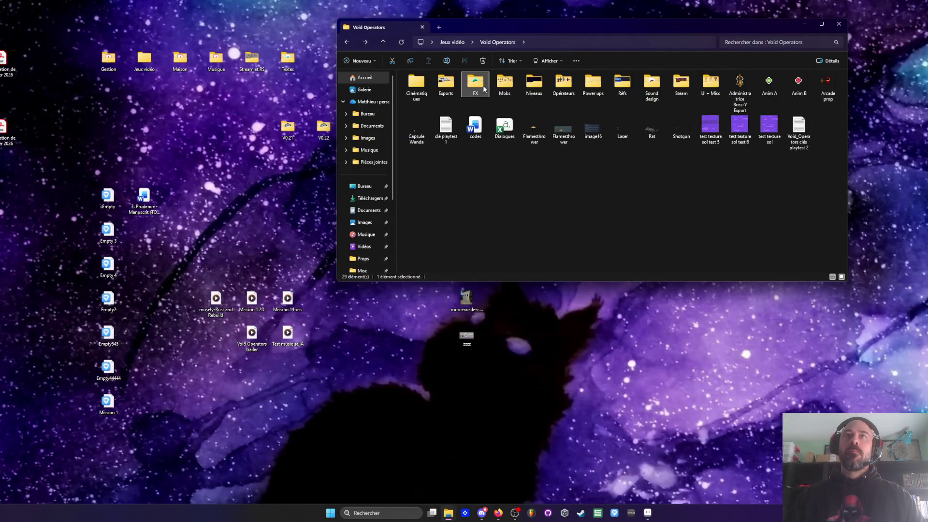
# - Open Vortex V2 from the FX folder and advance to the purple vortex frame
pyautogui.doubleClick(475, 83)
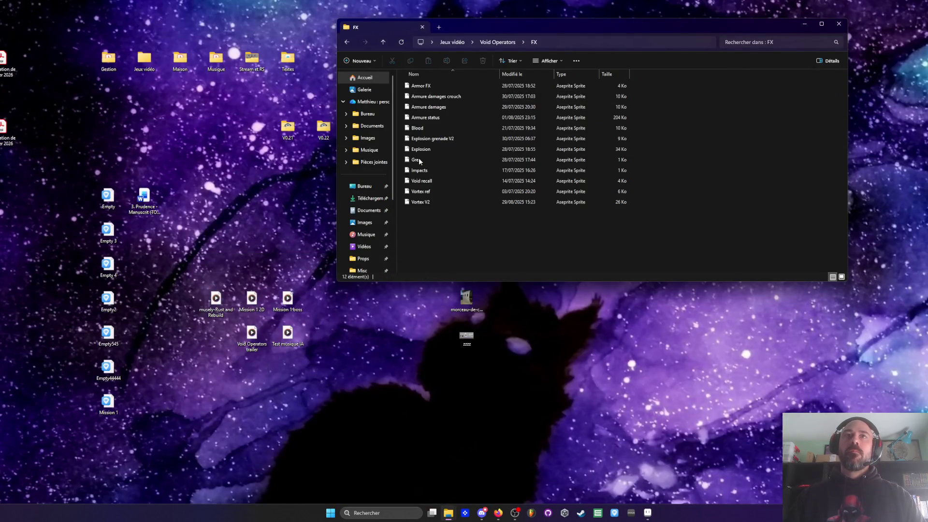
pyautogui.doubleClick(426, 202)
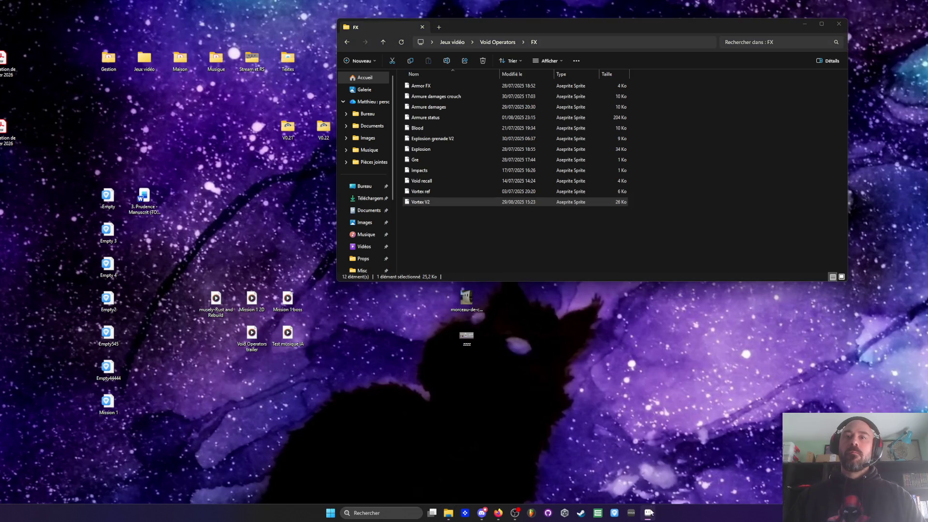
pyautogui.press('Right')
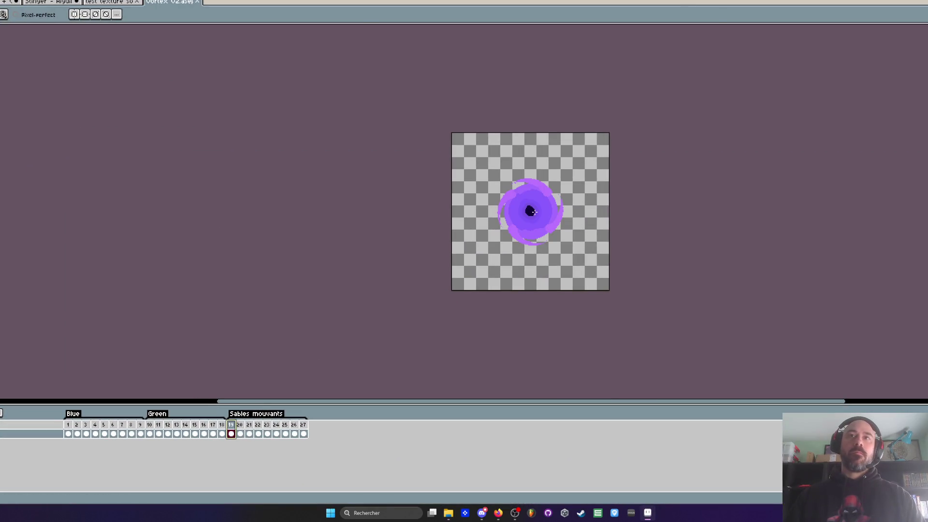
# - Eyedrop the vortex's purple and paint-bucket fill the black centre with it
pyautogui.scroll(4, 530, 196)
pyautogui.scroll(-1, 530, 196)
pyautogui.scroll(1, 530, 193)
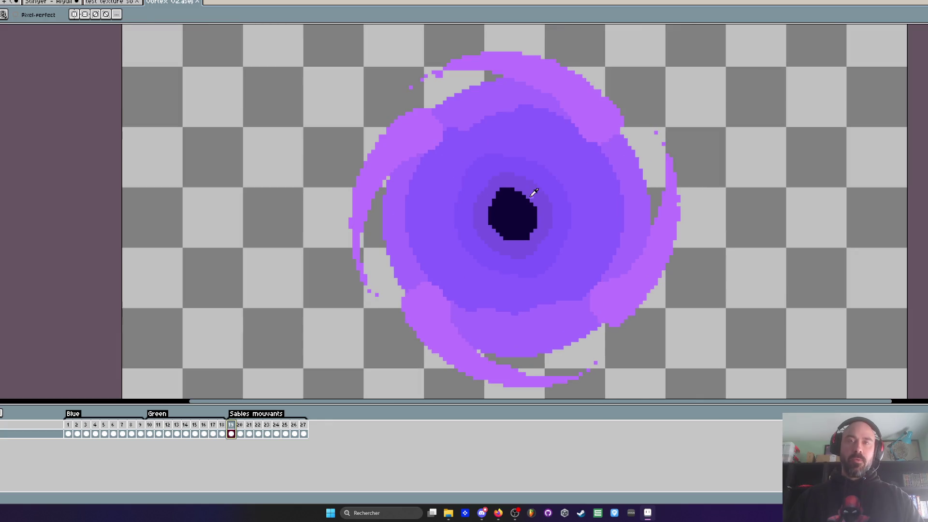
pyautogui.press('i')
pyautogui.scroll(1, 515, 185)
pyautogui.click(507, 172)
pyautogui.press('g')
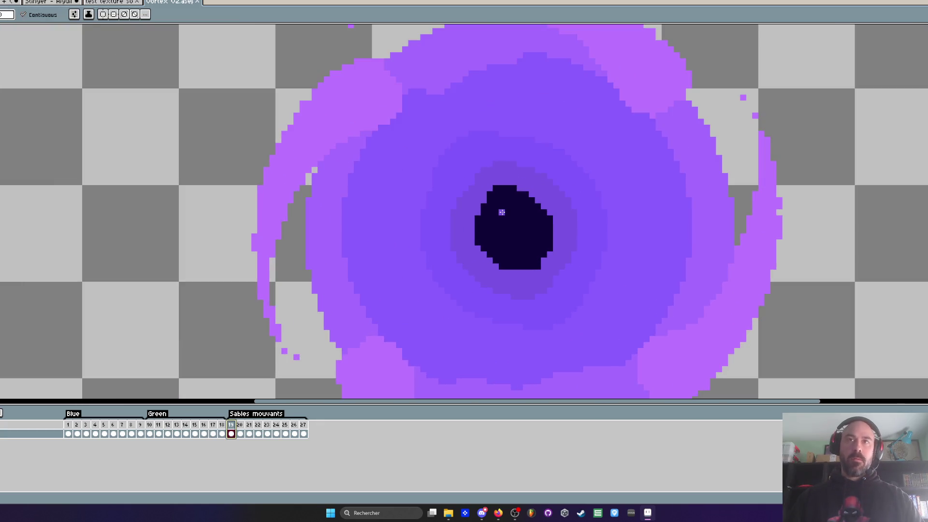
pyautogui.click(503, 203)
# - Inspect the solid purple core, then bring up the sprite's export settings
pyautogui.scroll(-4, 503, 211)
pyautogui.scroll(1, 503, 211)
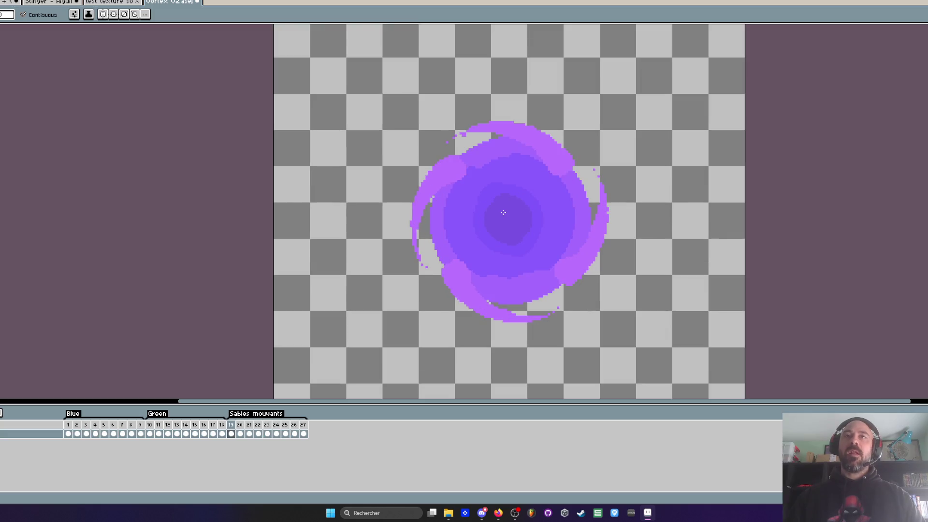
pyautogui.scroll(-1, 503, 212)
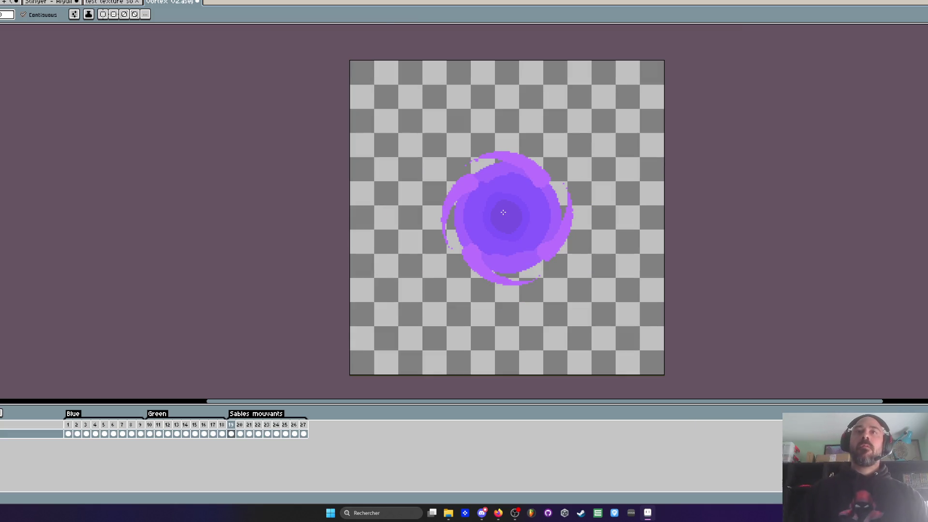
pyautogui.scroll(2, 503, 212)
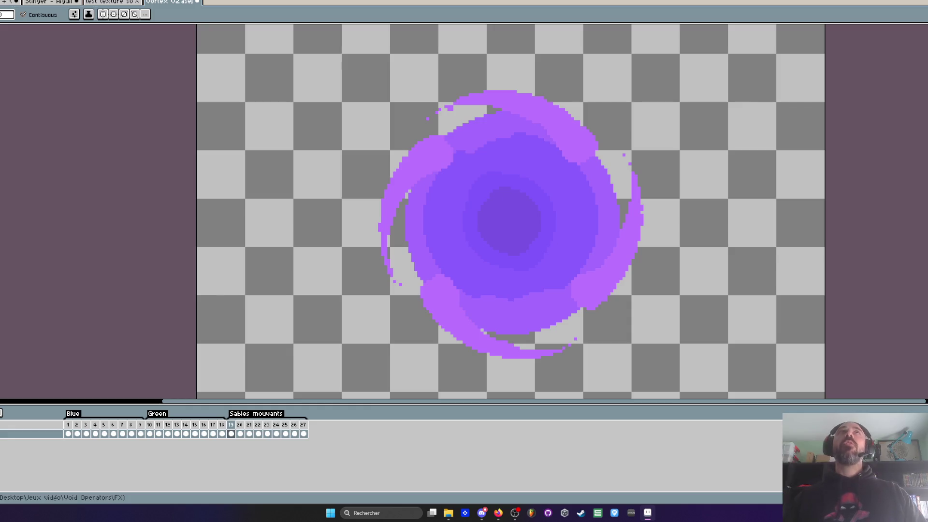
pyautogui.scroll(3, 509, 228)
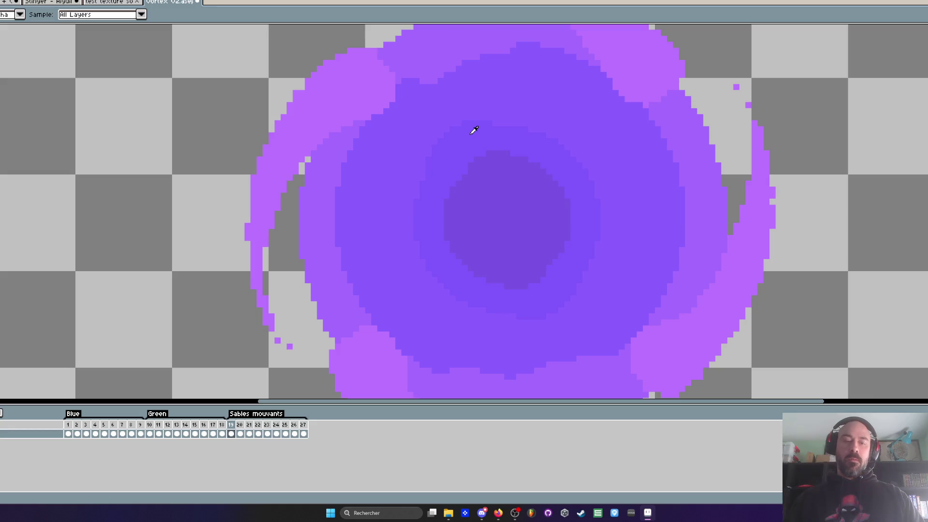
pyautogui.scroll(-8, 497, 207)
pyautogui.scroll(3, 497, 208)
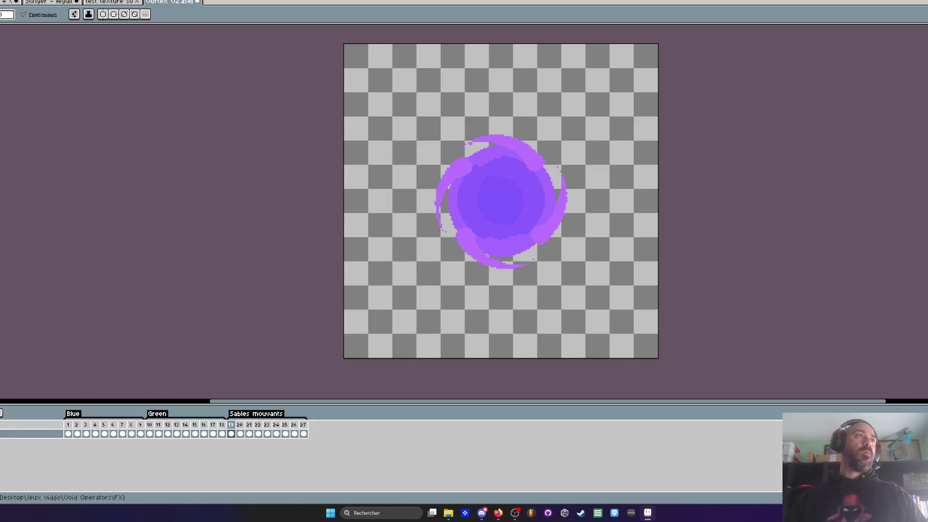
pyautogui.hotkey('ctrl', 'alt', 'shift', 's')
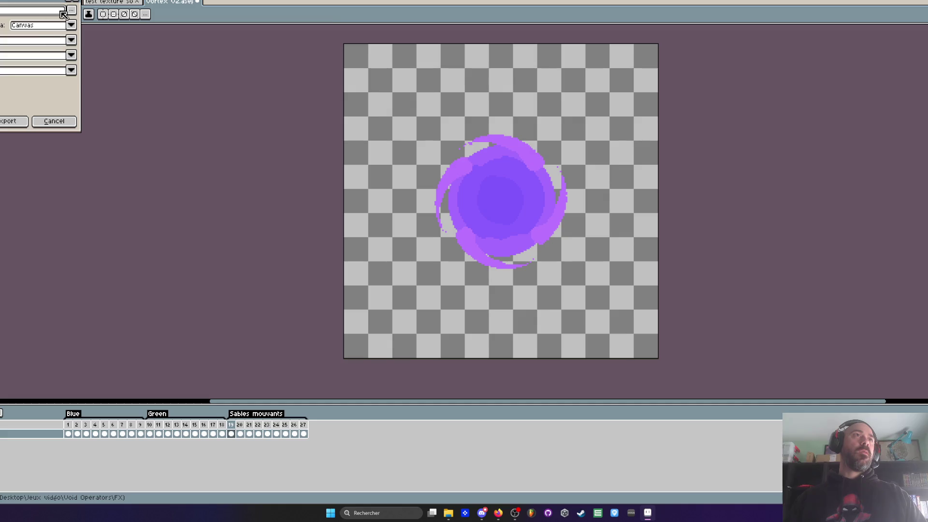
# - Choose the export save location and a different file type, confirming with Enregistrer
pyautogui.click(70, 11)
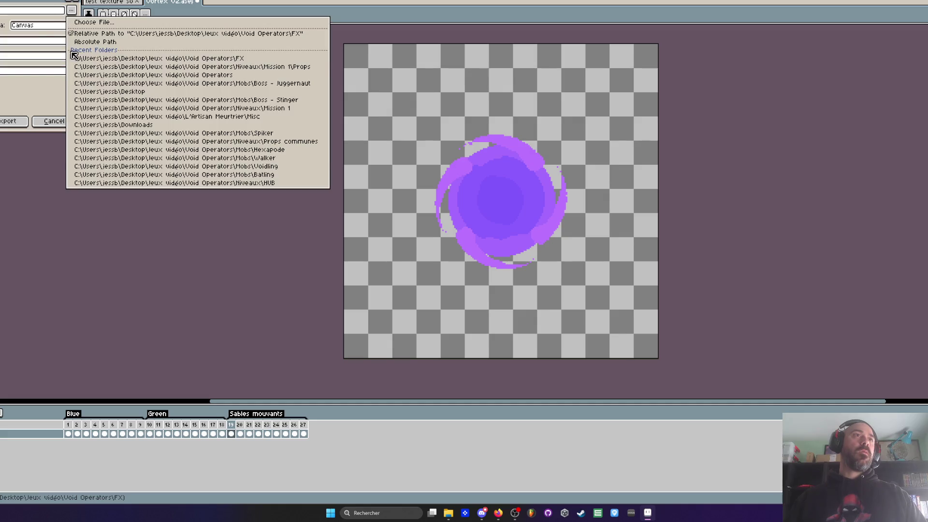
pyautogui.click(103, 23)
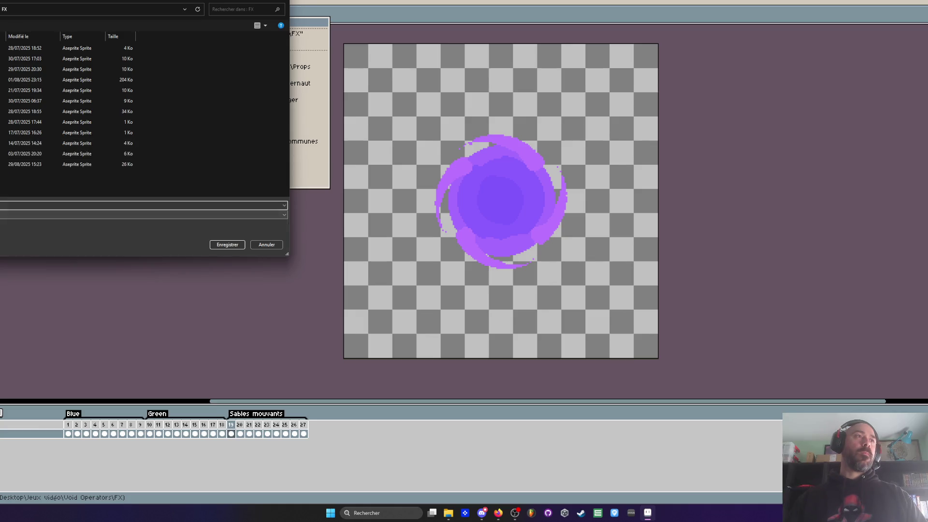
pyautogui.click(145, 215)
pyautogui.click(145, 296)
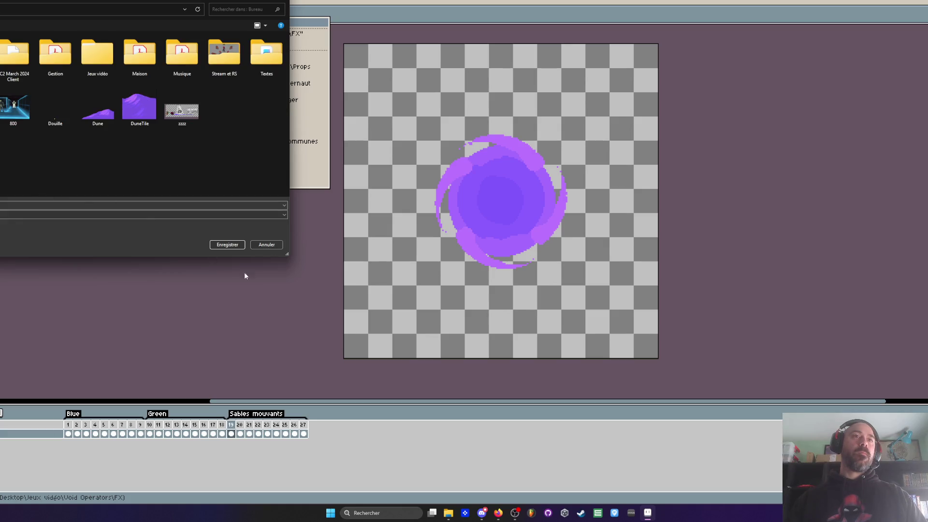
pyautogui.click(225, 246)
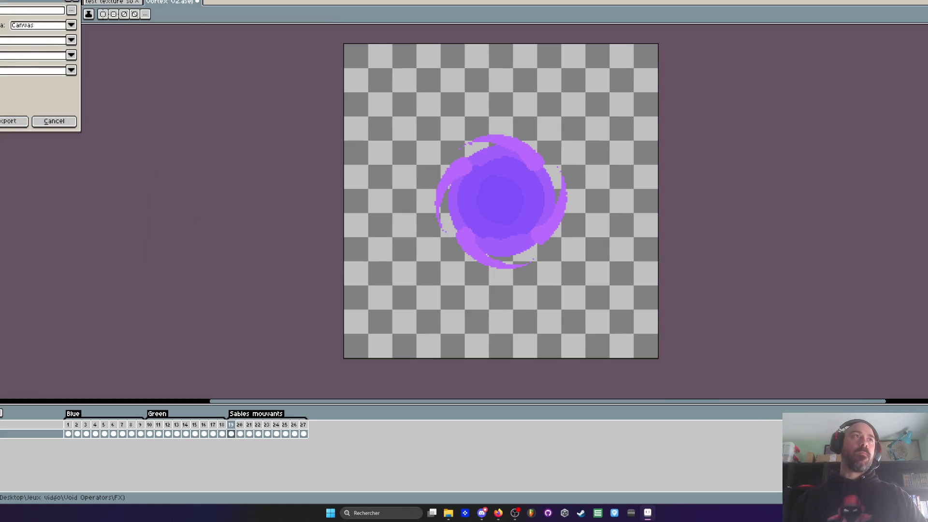
# - Set an export option, export the vortex, and start cropping in Canvas Size with bottom -47
pyautogui.click(71, 70)
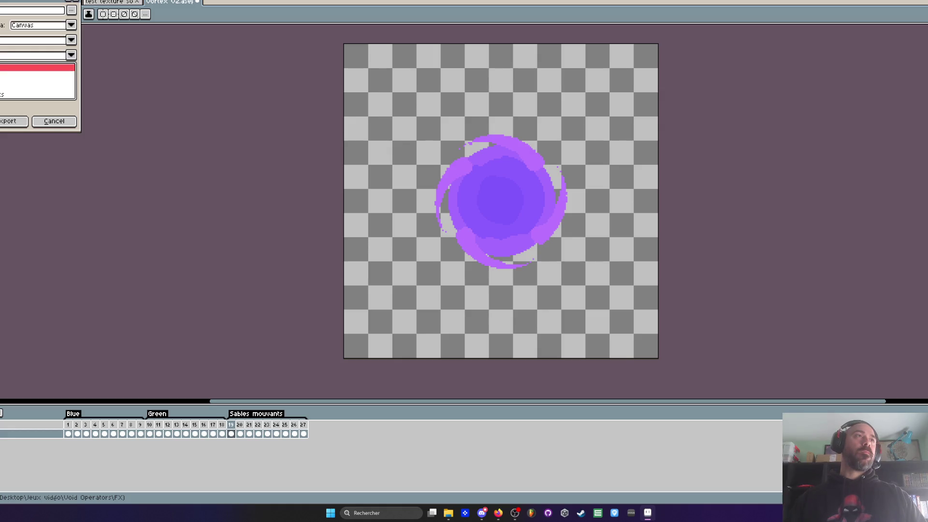
pyautogui.press('Return')
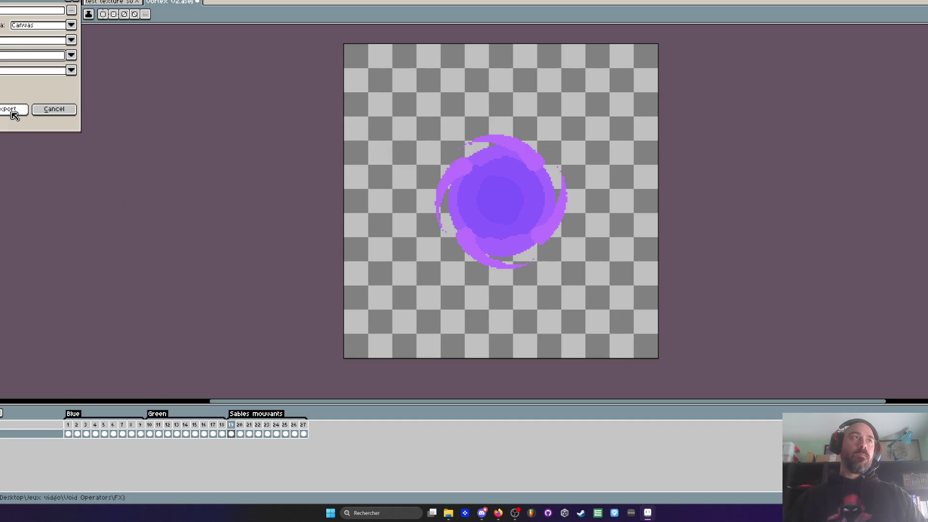
pyautogui.click(43, 110)
pyautogui.hotkey('ctrl', 'alt', 'c')
pyautogui.moveTo(346, 358)
pyautogui.mouseDown()
pyautogui.moveTo(440, 305)
pyautogui.moveTo(413, 290)
pyautogui.mouseUp()
# - Pull the crop guides in on all sides, trimming 48 px top and bottom, and apply
pyautogui.scroll(1, 597, 130)
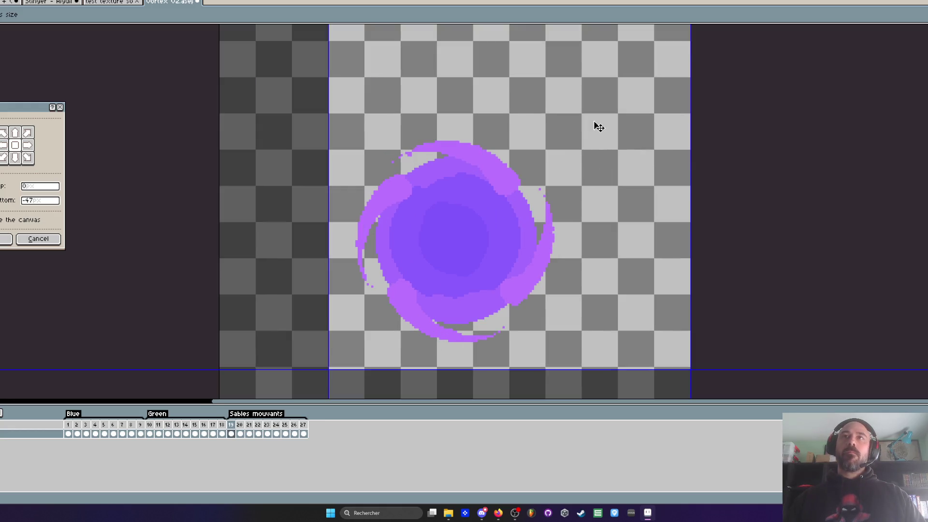
pyautogui.scroll(-1, 644, 101)
pyautogui.moveTo(669, 36); pyautogui.dragTo(596, 112)
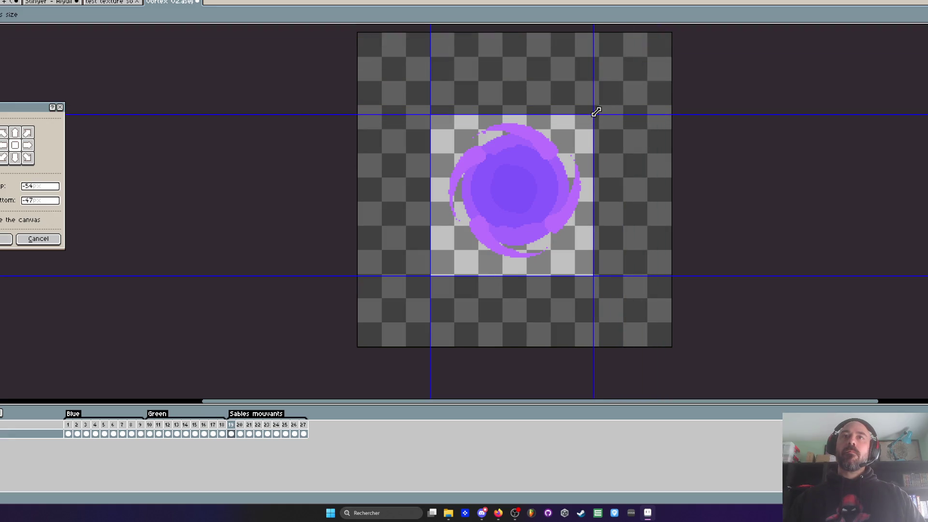
pyautogui.moveTo(575, 276); pyautogui.dragTo(597, 266)
pyautogui.moveTo(527, 116); pyautogui.dragTo(523, 108)
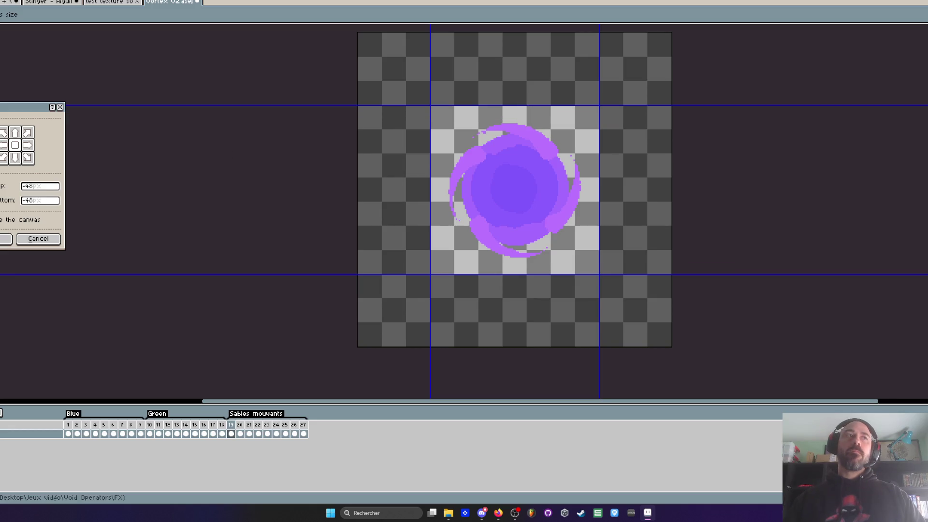
pyautogui.click(6, 239)
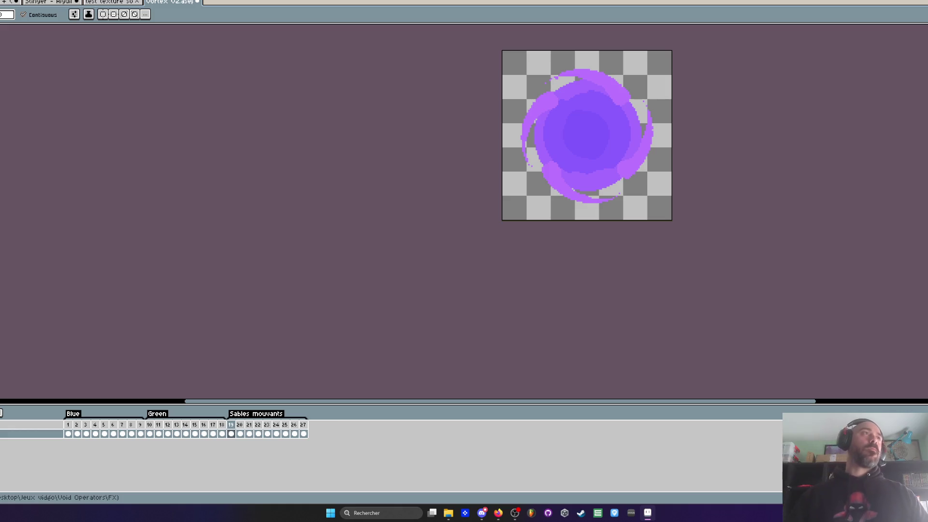
# - Re-export the cropped vortex, picking a new file type and confirming the location with Enregistrer
pyautogui.hotkey('alt', 'f')
pyautogui.hotkey('ctrl', 'alt', 'shift', 's')
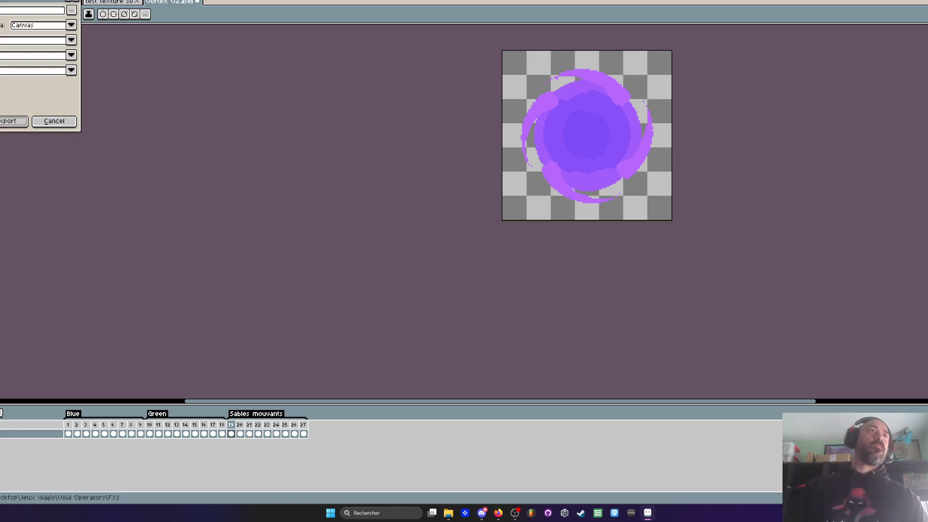
pyautogui.click(71, 10)
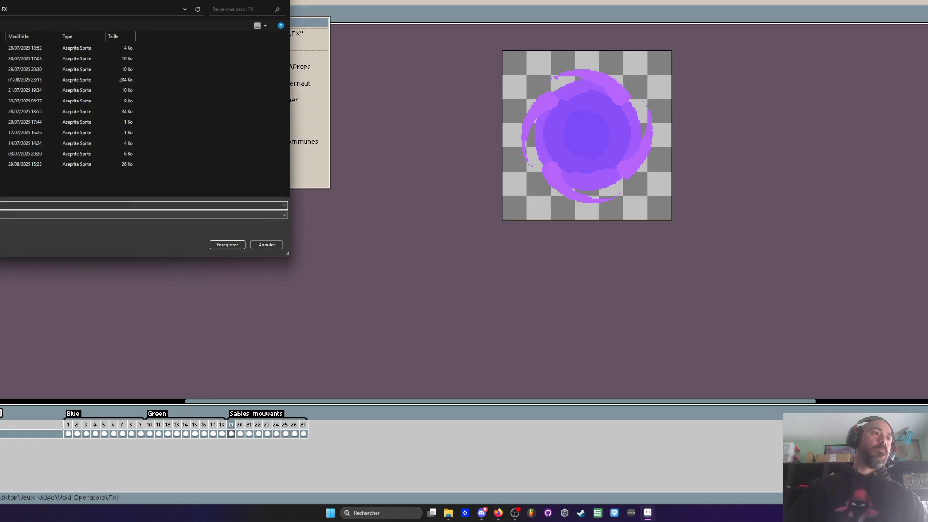
pyautogui.hotkey('alt', 'Down')
pyautogui.press('Up')
pyautogui.press('Up')
pyautogui.press('Return')
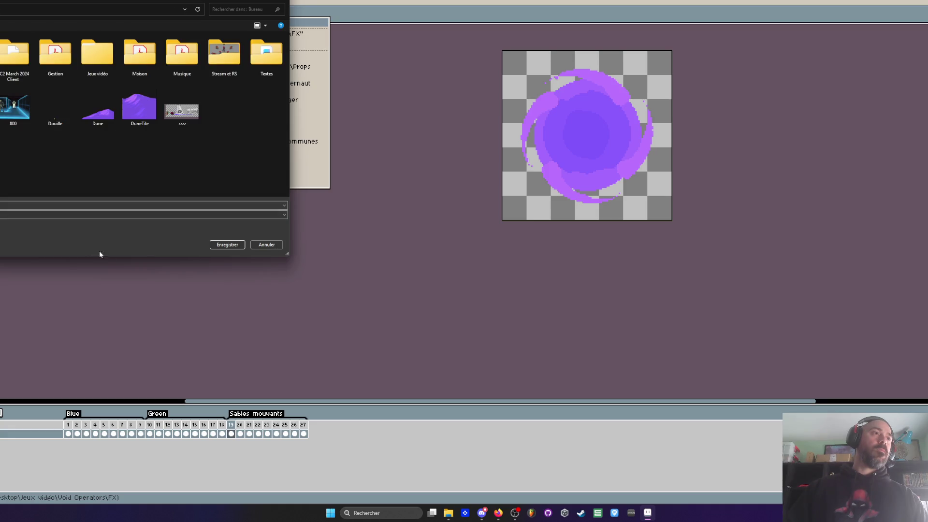
pyautogui.click(228, 245)
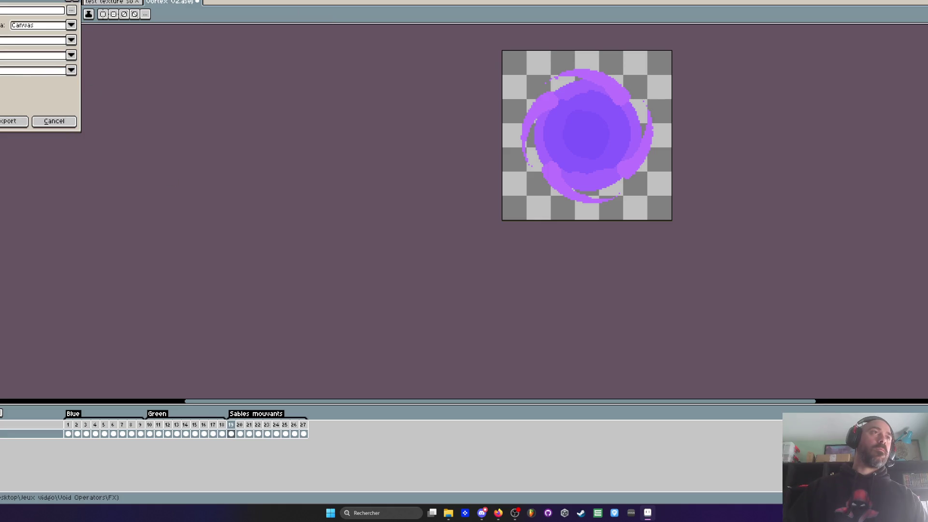
# - Choose an export option, export the cropped vortex, and switch to the FX folder window
pyautogui.click(71, 70)
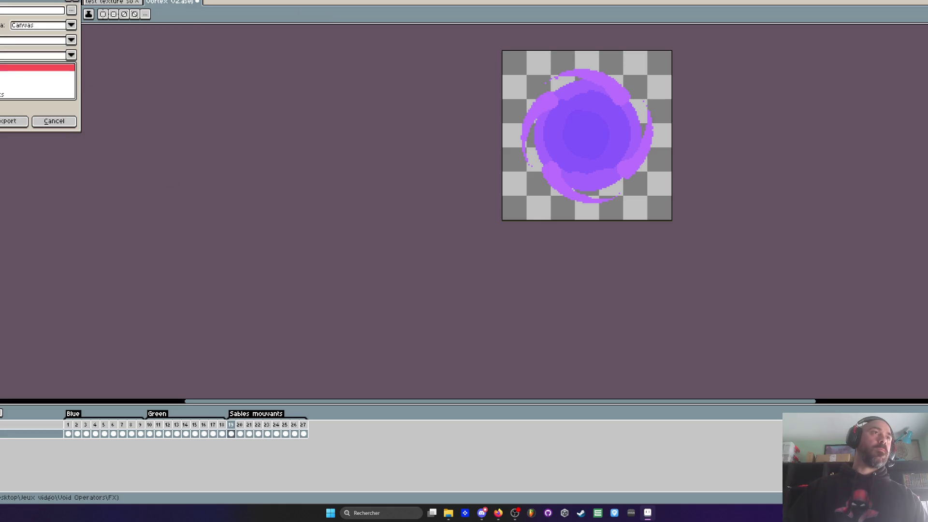
pyautogui.click(9, 68)
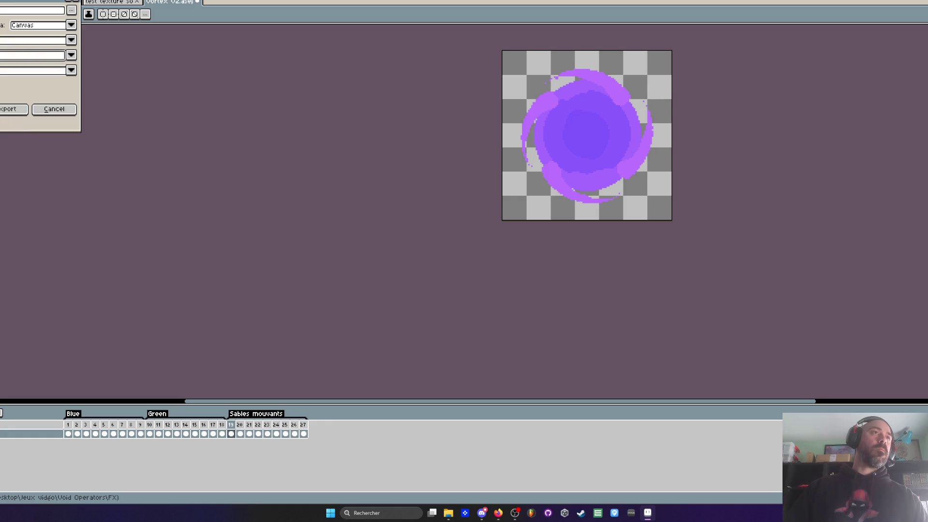
pyautogui.click(10, 121)
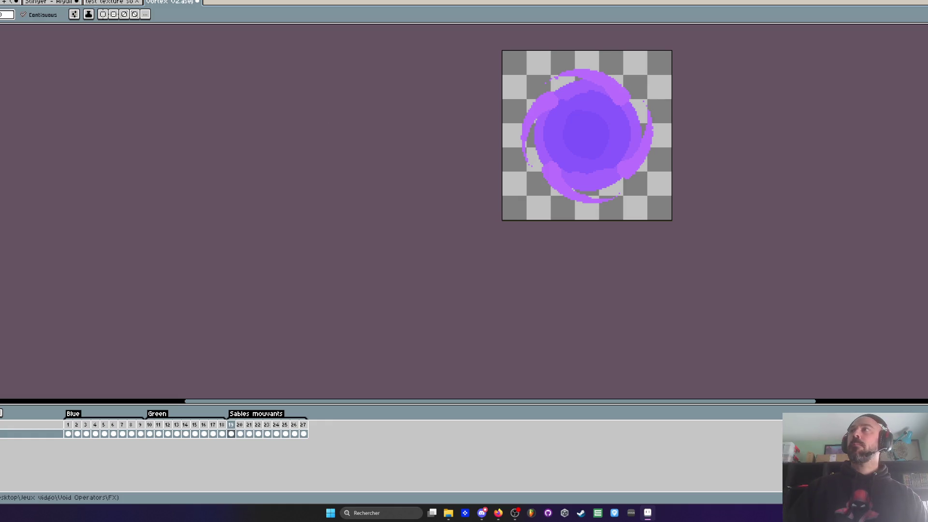
pyautogui.press('super+Down')
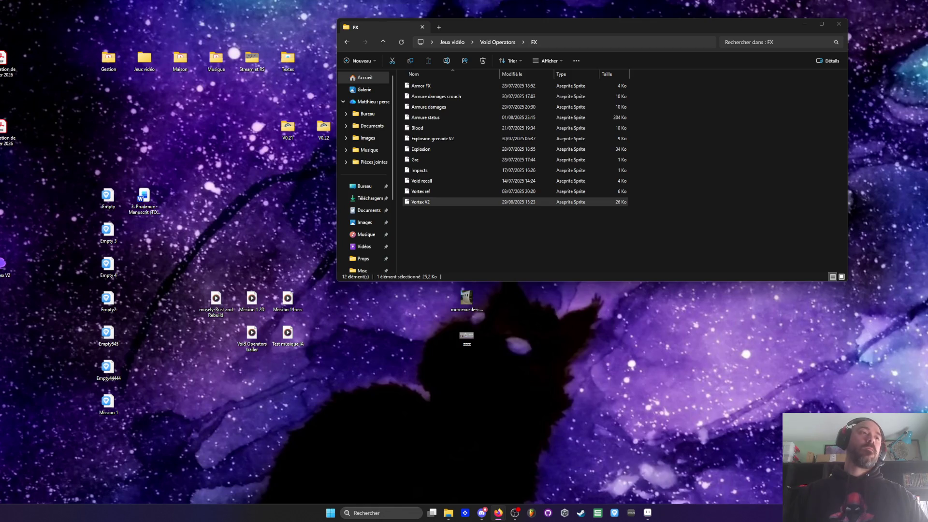
# - Open and cancel three desktop item context menus, then return to the vortex in Aseprite
pyautogui.rightClick(8, 235)
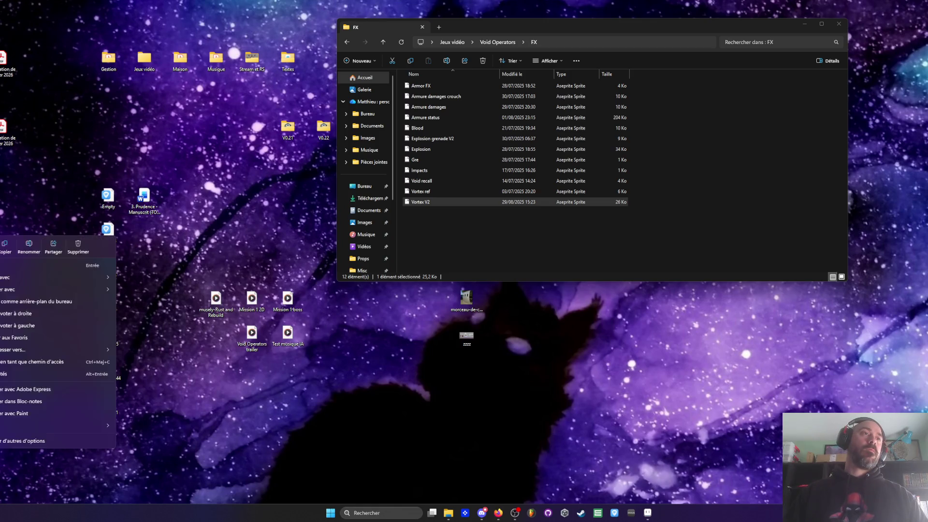
pyautogui.press('Escape')
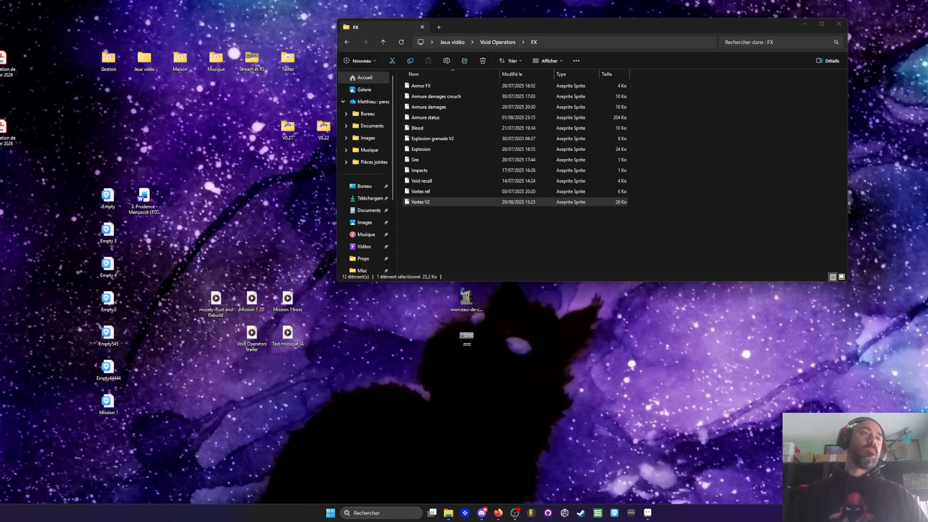
pyautogui.rightClick(3, 237)
pyautogui.press('Escape')
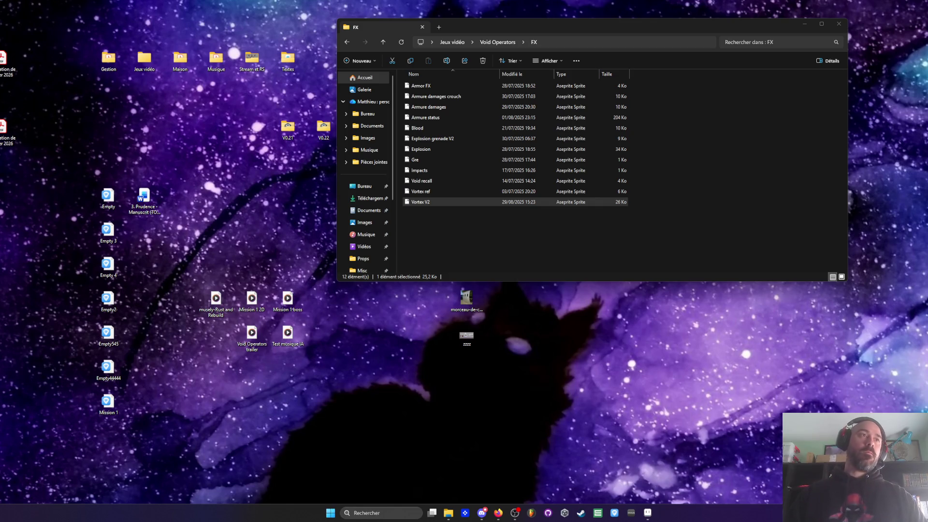
pyautogui.rightClick(2, 229)
pyautogui.press('Escape')
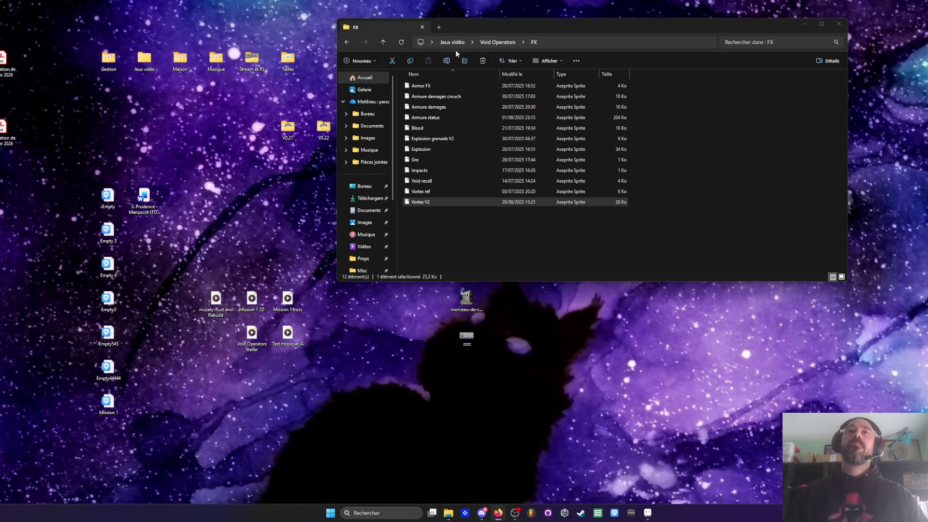
pyautogui.click(648, 512)
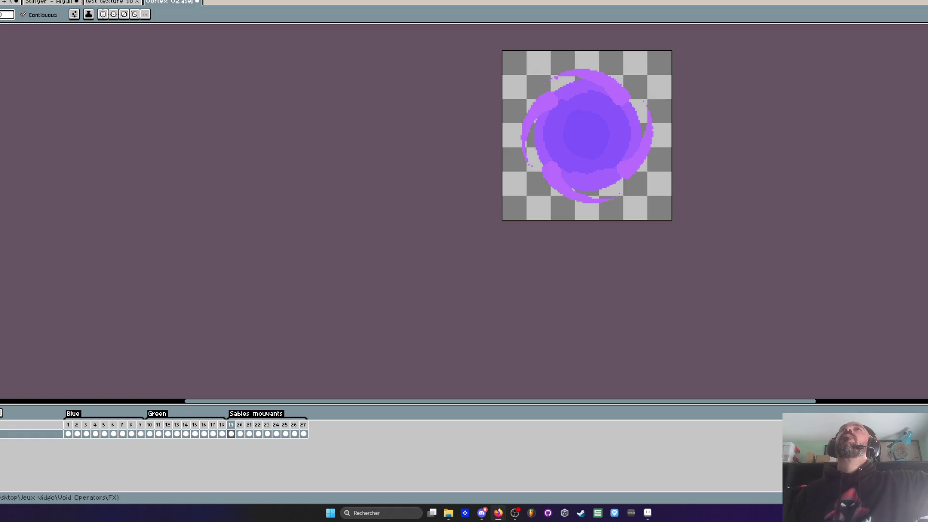
# - Return to the test texture cactus sheet, selecting the eyedropper and then the pencil
pyautogui.click(112, 4)
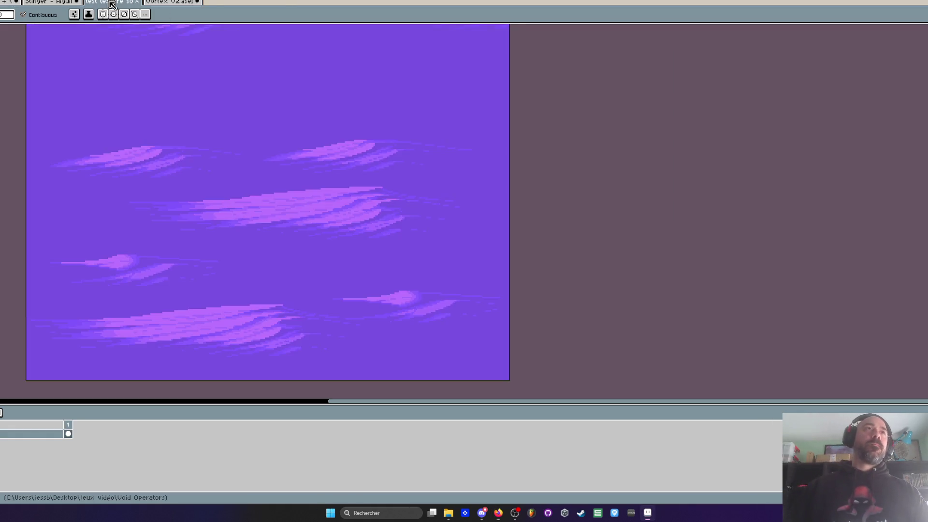
pyautogui.click(63, 2)
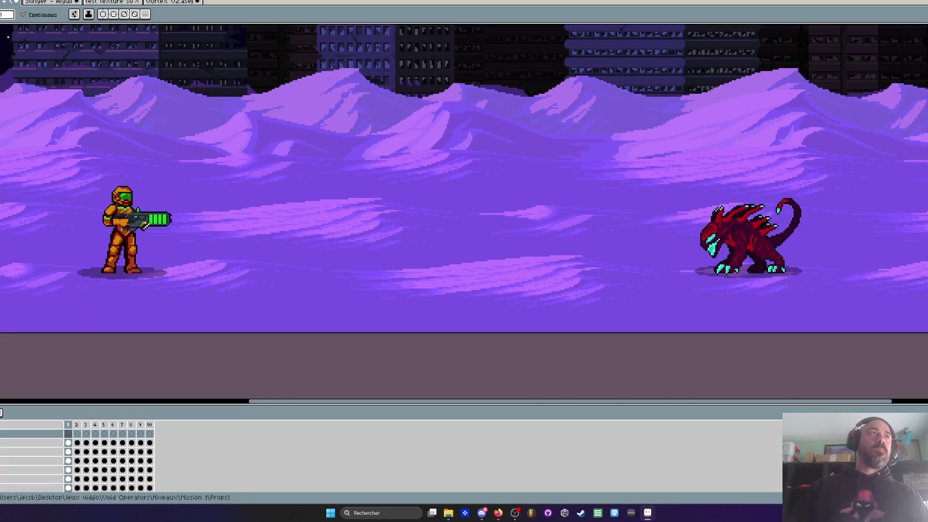
pyautogui.click(108, 2)
pyautogui.scroll(-2, 647, 201)
pyautogui.scroll(2, 460, 216)
pyautogui.press('i')
pyautogui.scroll(4, 460, 216)
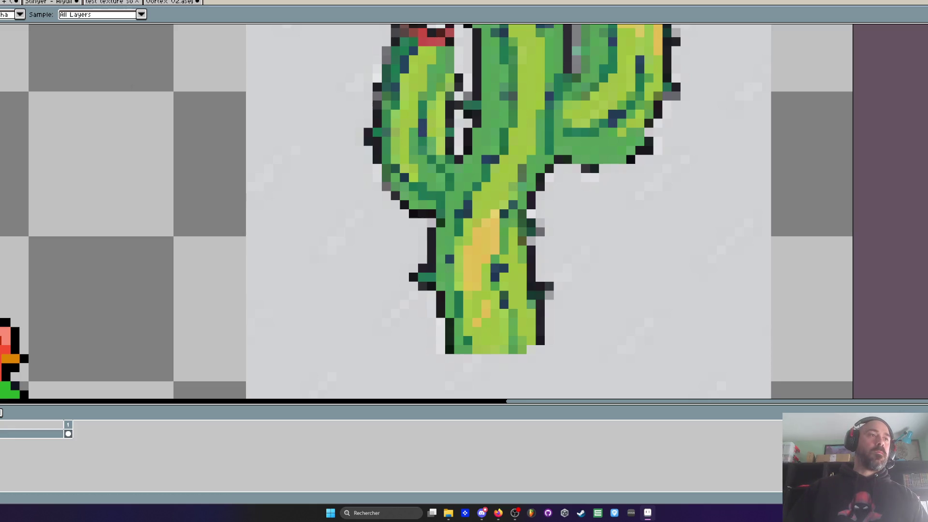
pyautogui.press('b')
pyautogui.scroll(2, 472, 213)
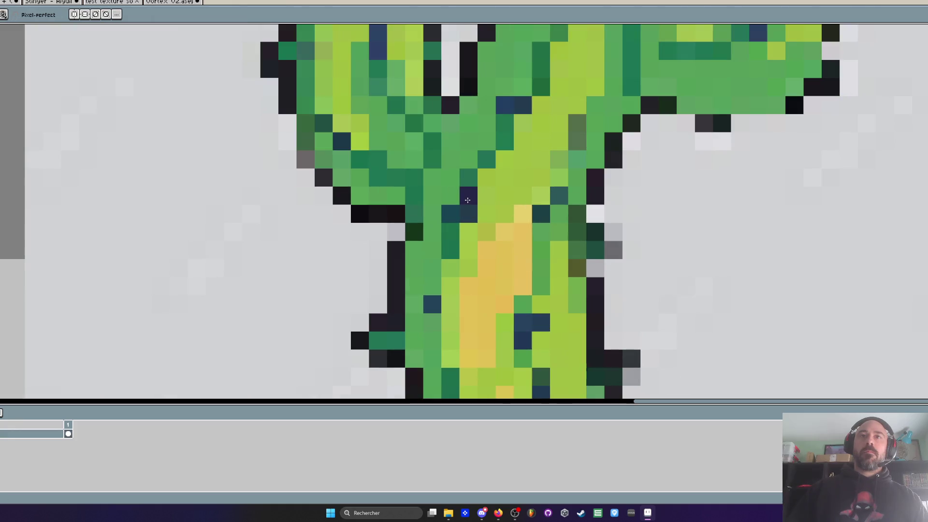
pyautogui.scroll(-3, 475, 206)
pyautogui.scroll(-3, 475, 206)
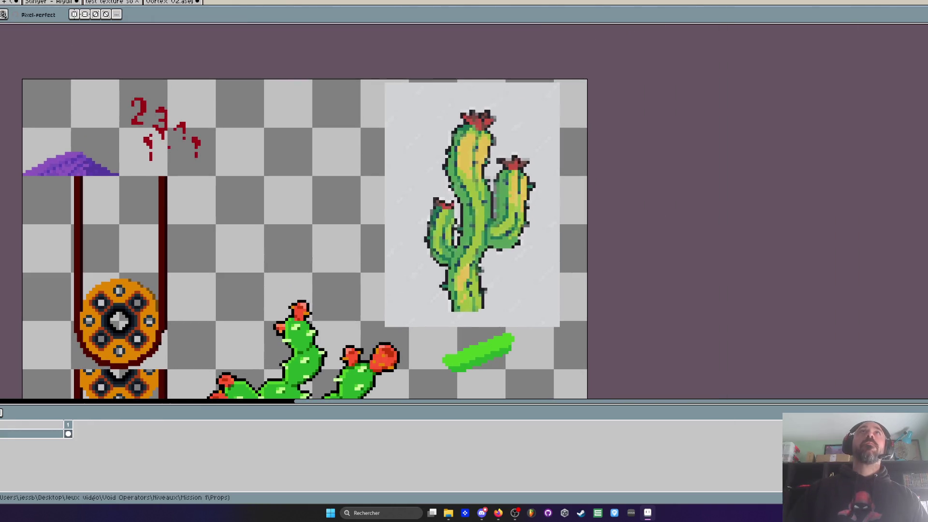